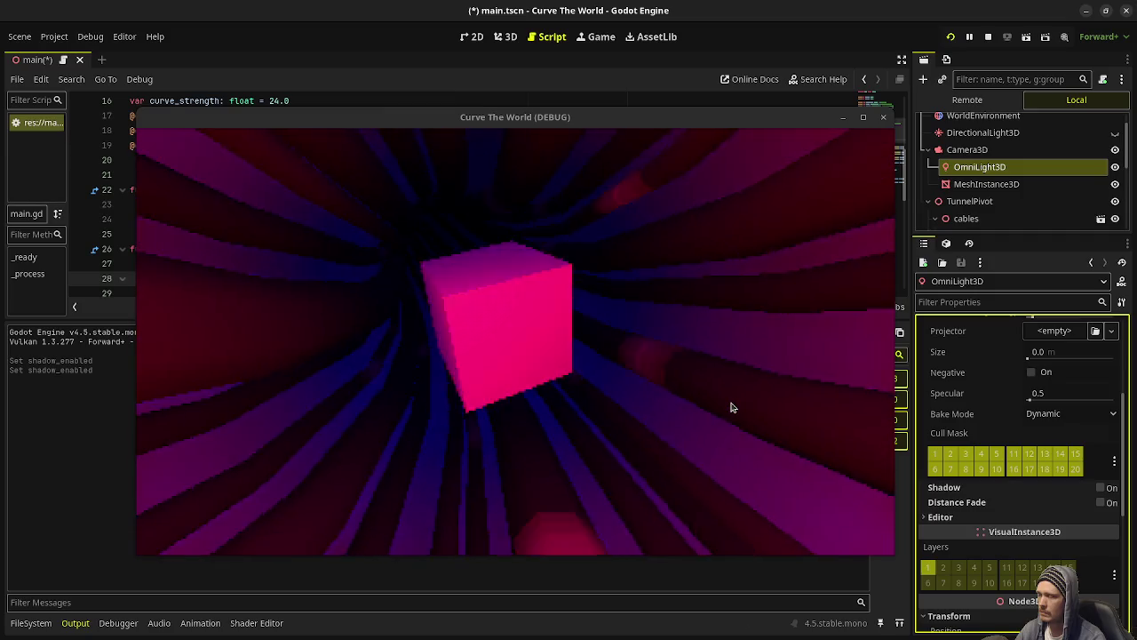
Review main.gd behind the game window, stop the run, and bring up the deform shader code.
mouse_move(527, 123)
mouse_down()
mouse_move(589, 121)
mouse_move(417, 369)
mouse_move(464, 346)
mouse_up()
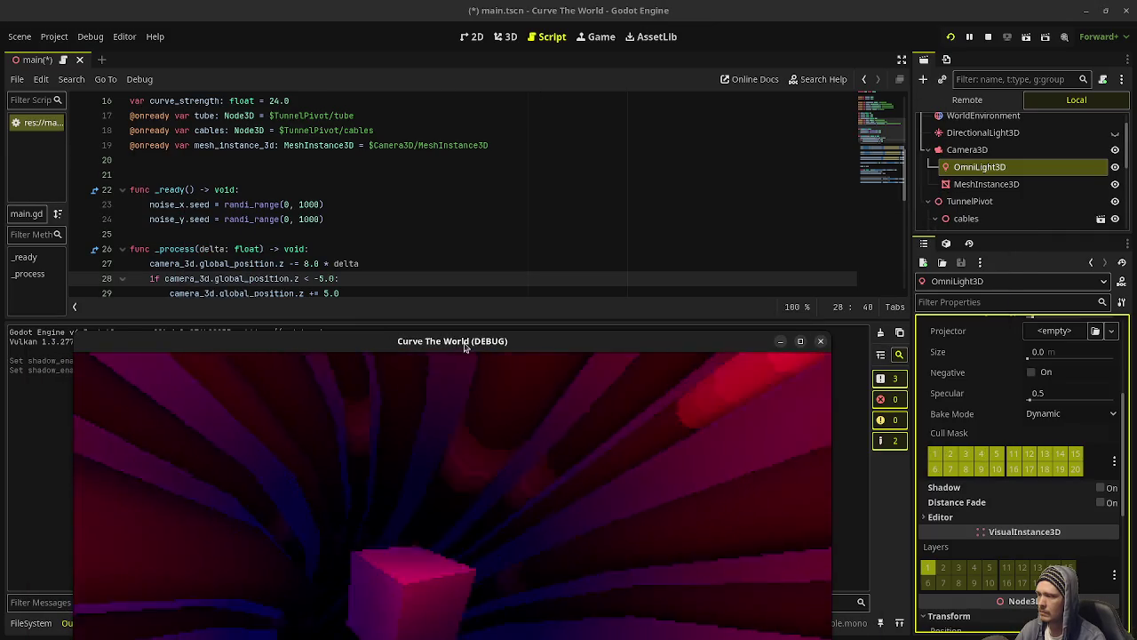
scroll(458, 213, down, 6)
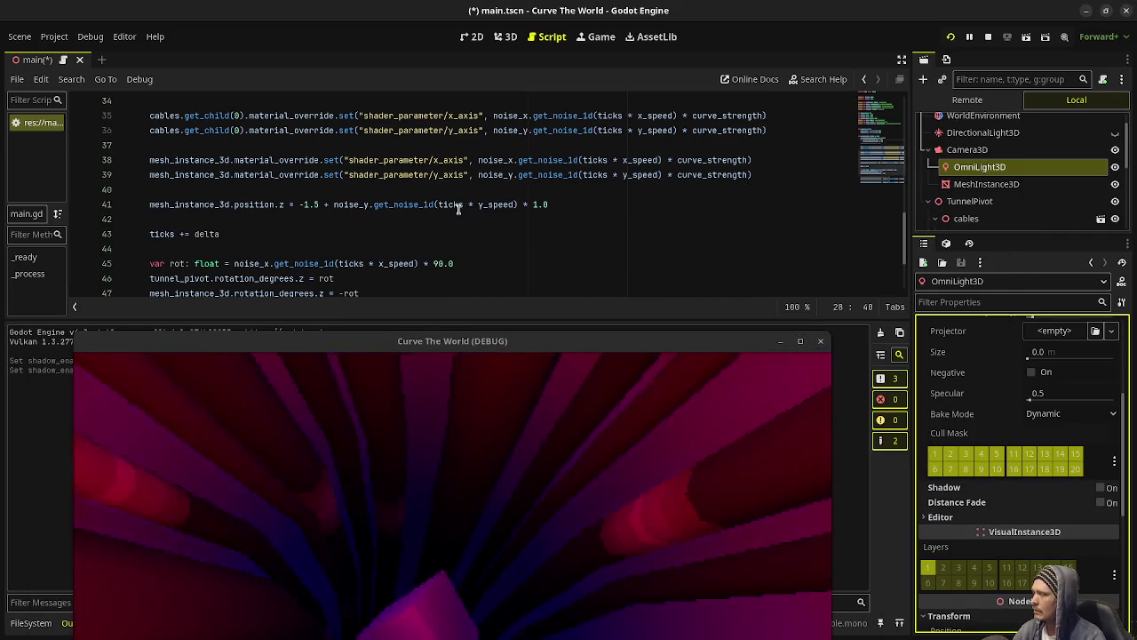
scroll(457, 209, down, 3)
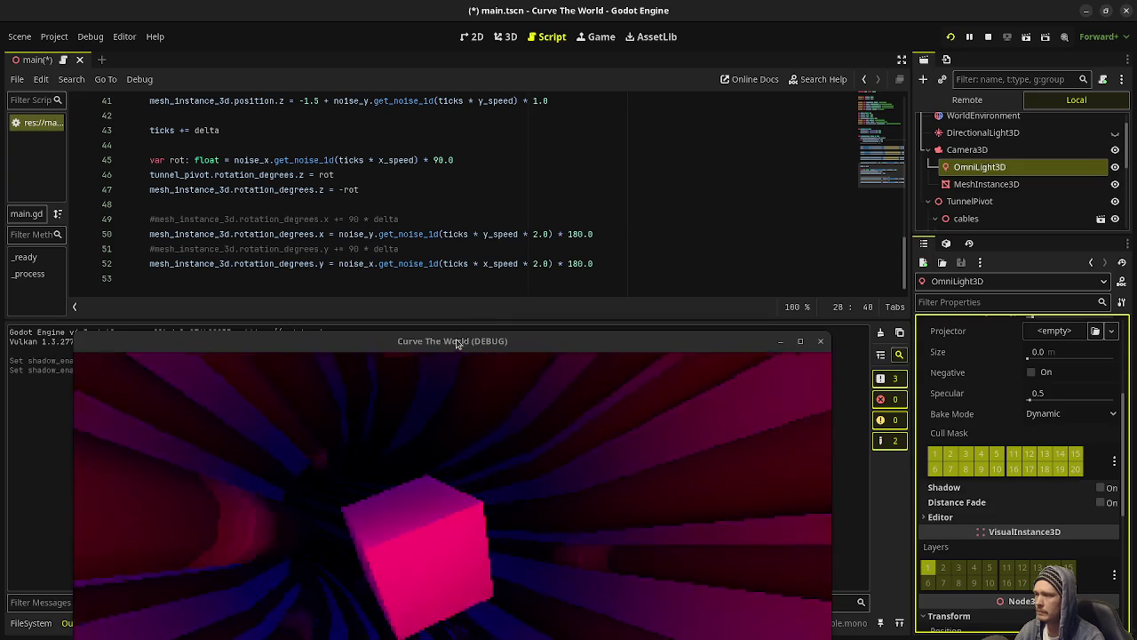
mouse_move(451, 342)
mouse_down()
mouse_move(580, 271)
mouse_move(552, 156)
mouse_up()
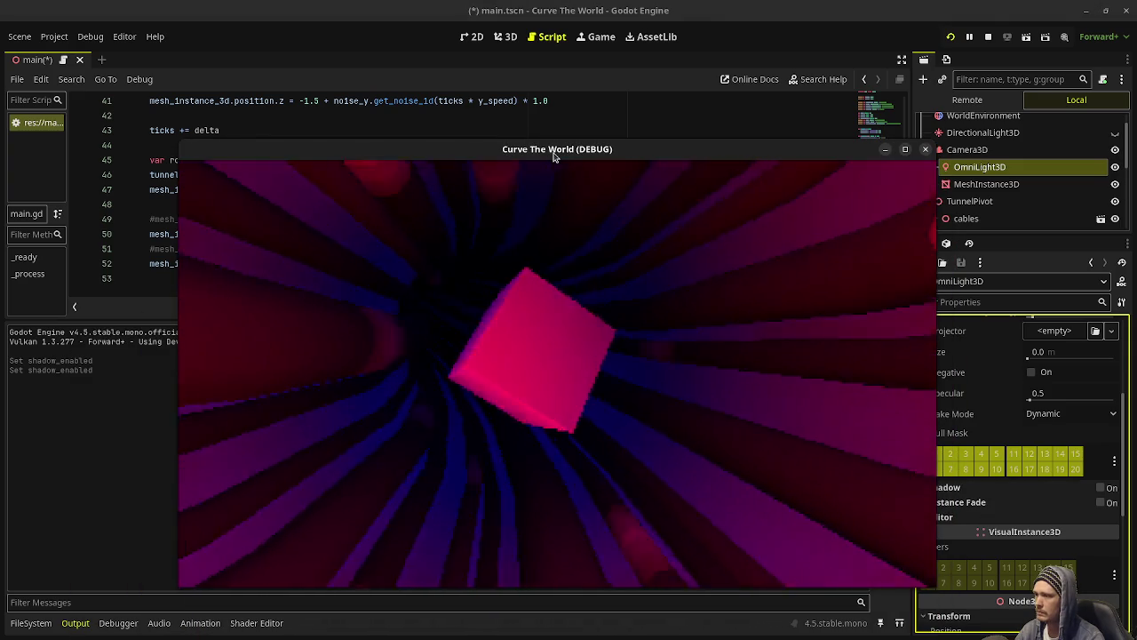
click(989, 38)
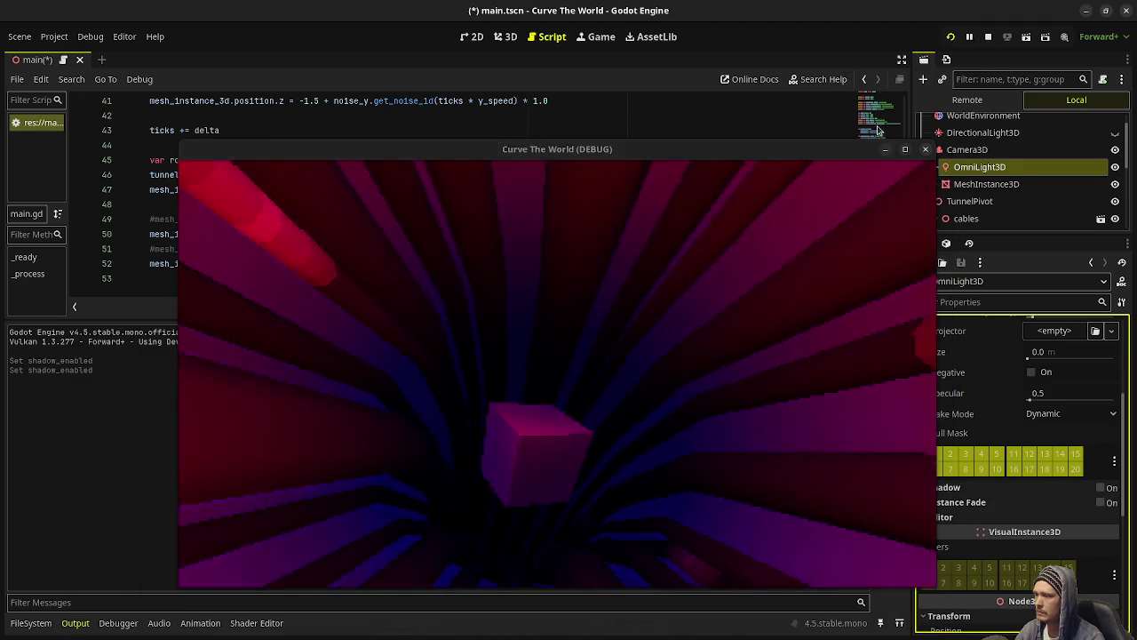
click(256, 623)
Change line 22's albedo UV to UV * vec2(0.0, 1.0) * TIME, then save and run the game.
click(286, 503)
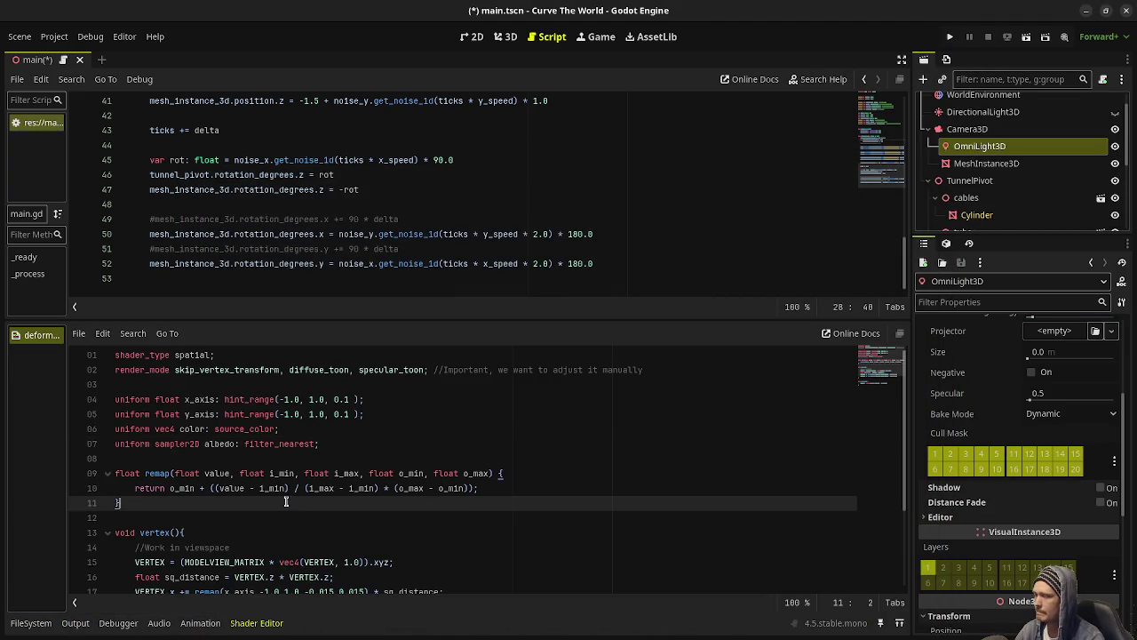
scroll(234, 465, down, 3)
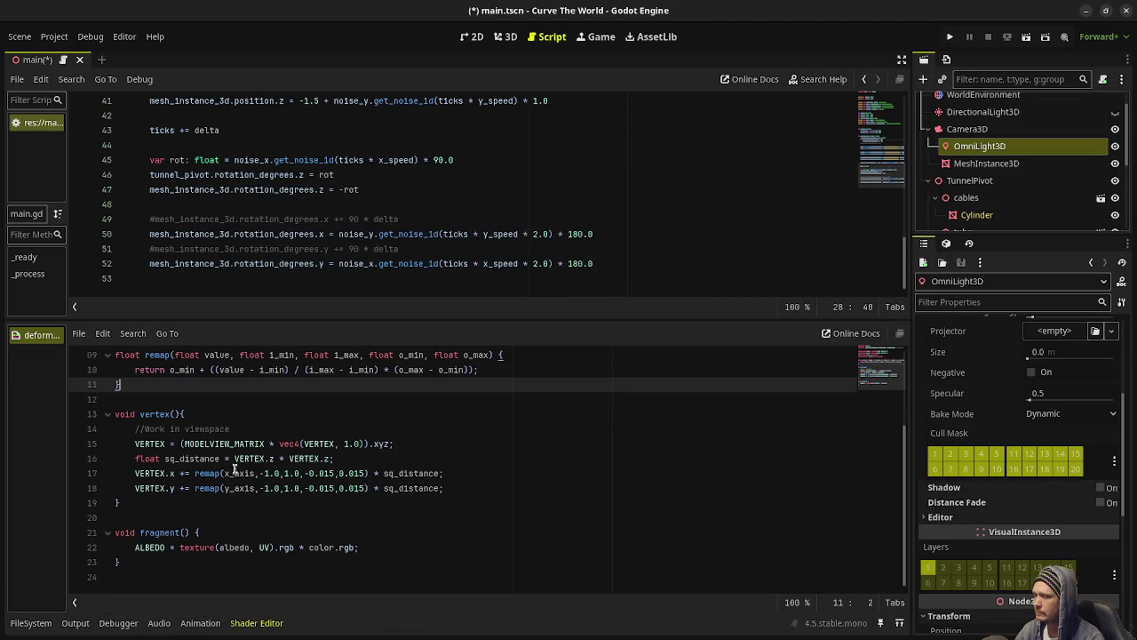
click(265, 548)
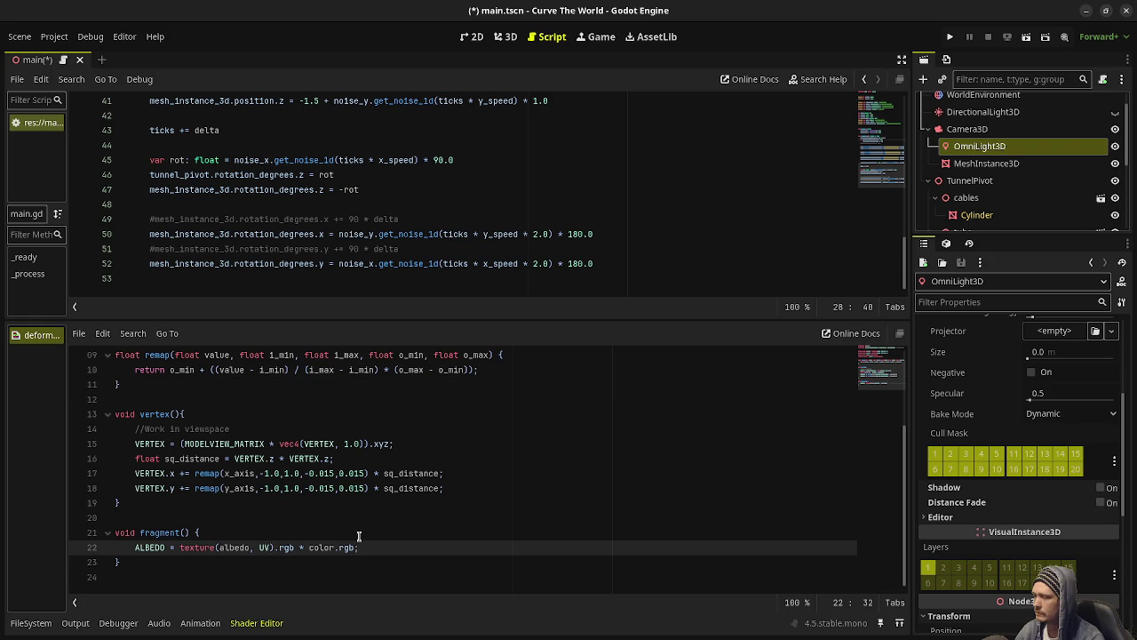
text(* TIME)
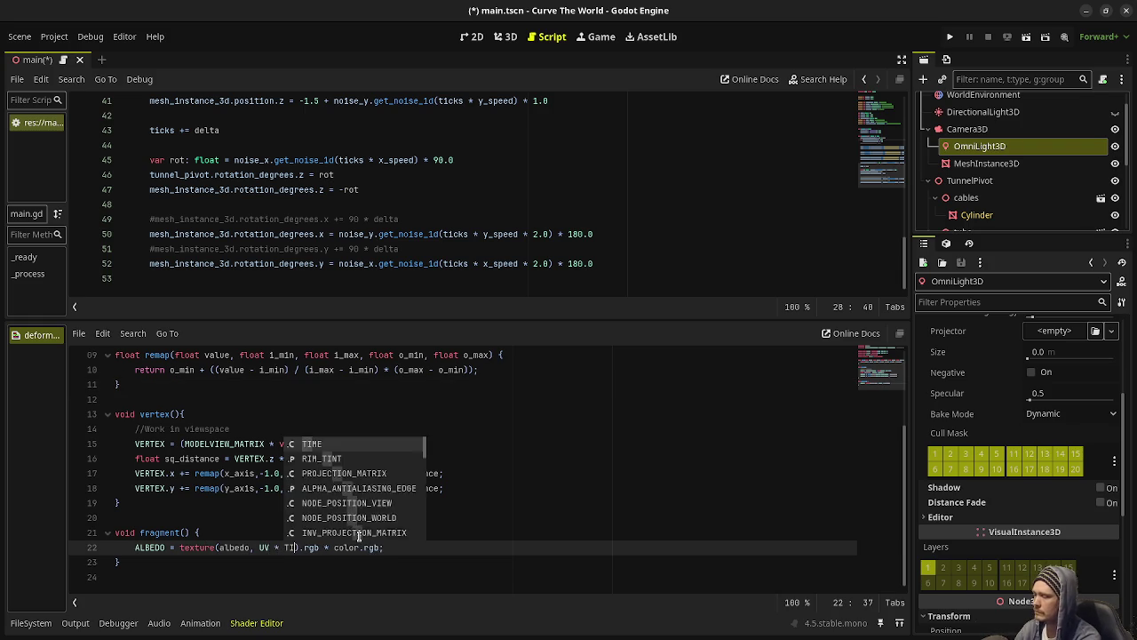
key(BackSpace)
key(BackSpace)
key(BackSpace)
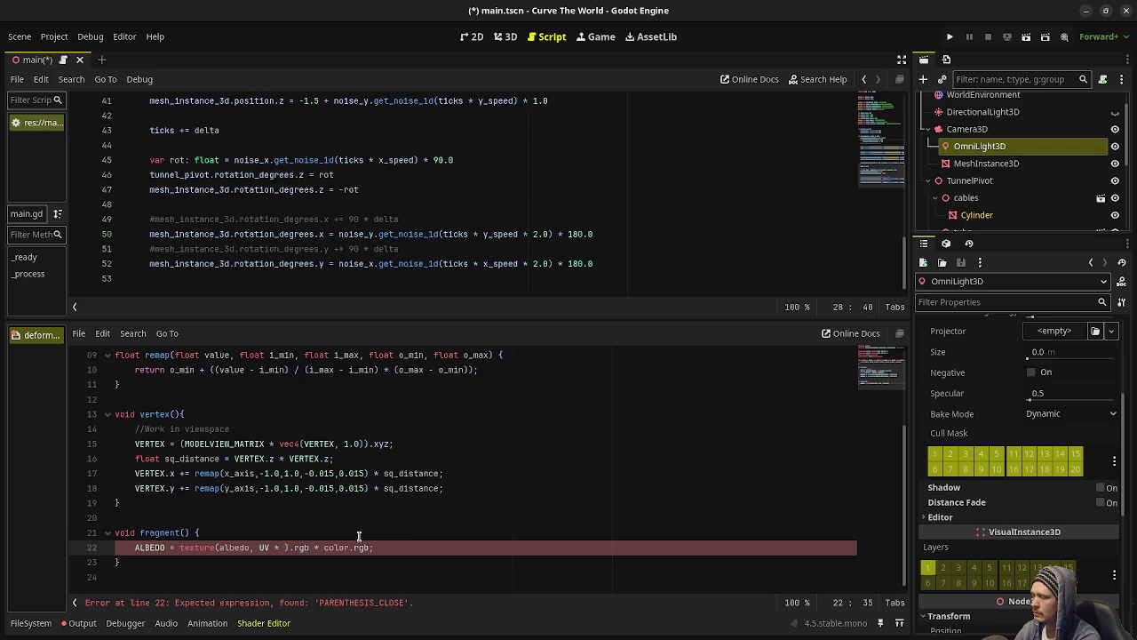
text(vec2(0)
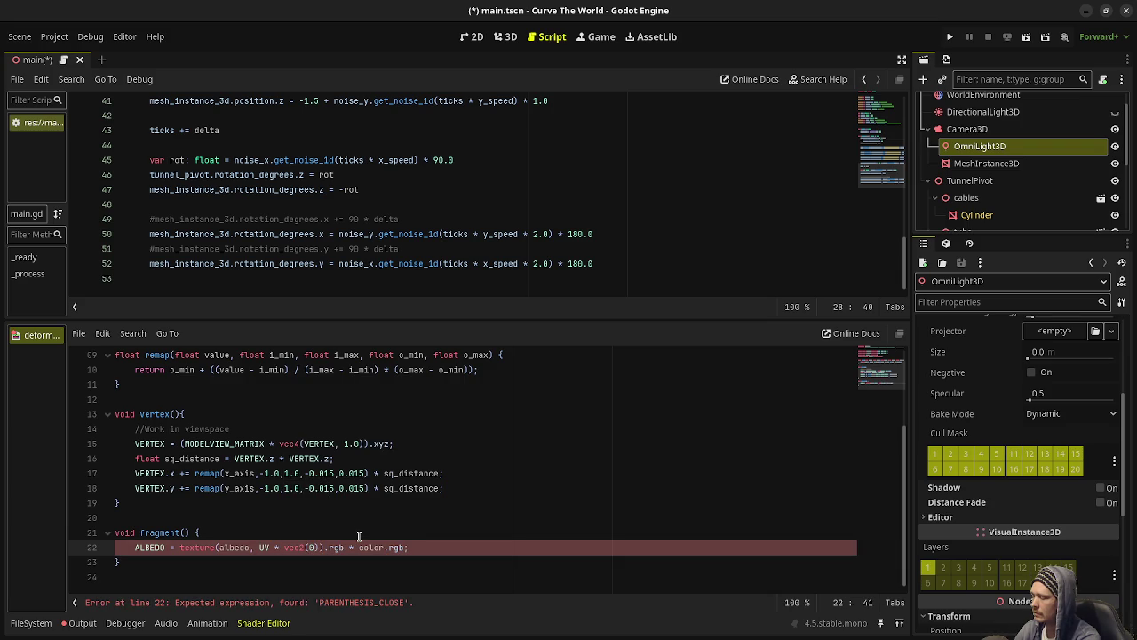
text(.0, 1.0) * )
text(TIME)
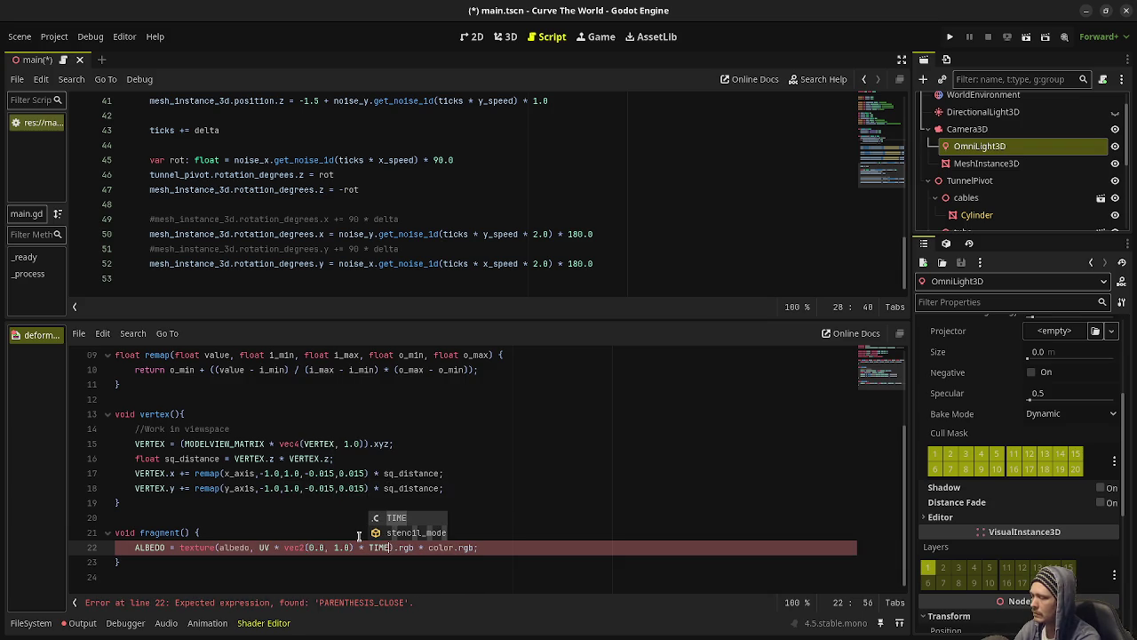
key(ctrl+s)
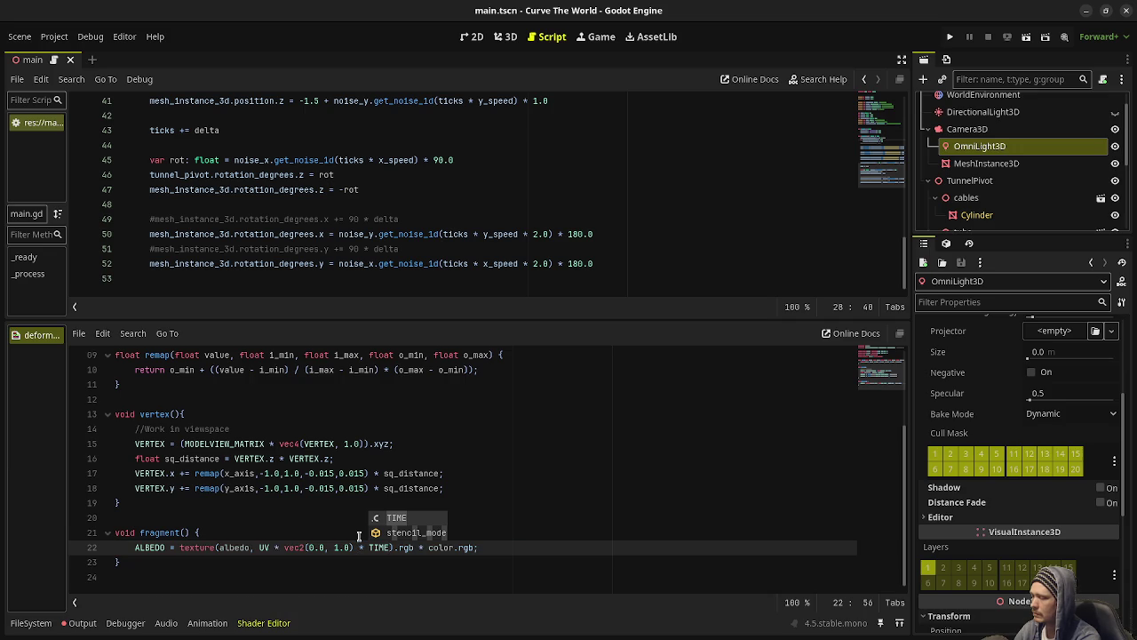
key(F5)
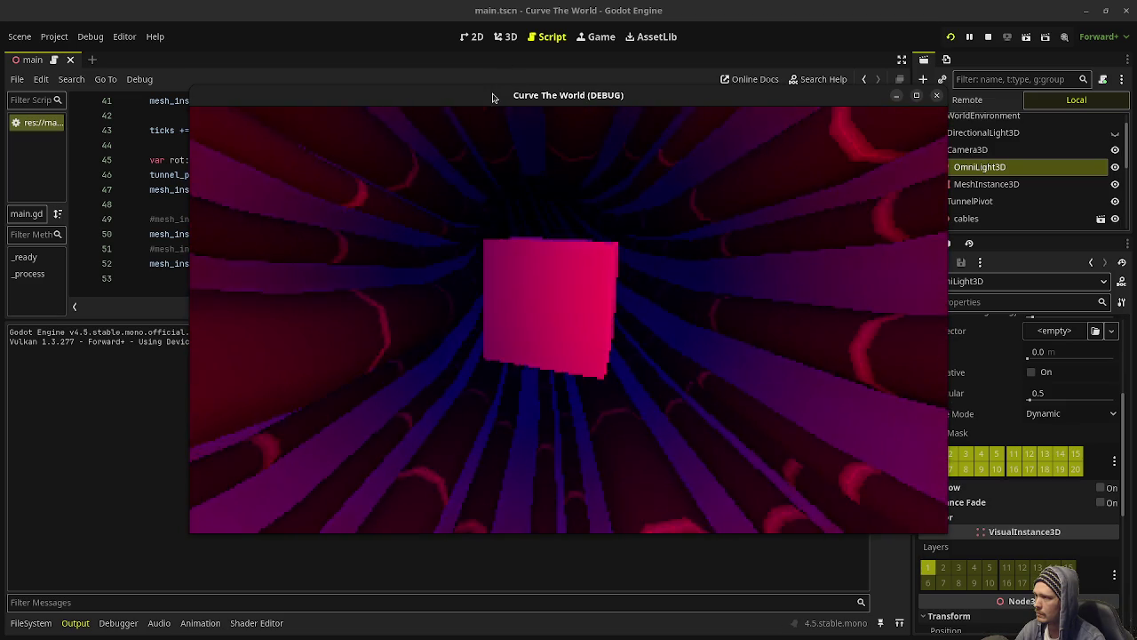
Make the game window Always on Top at the upper right, with the shader code showing below.
right_click(493, 97)
click(540, 226)
drag(494, 146, 427, 246)
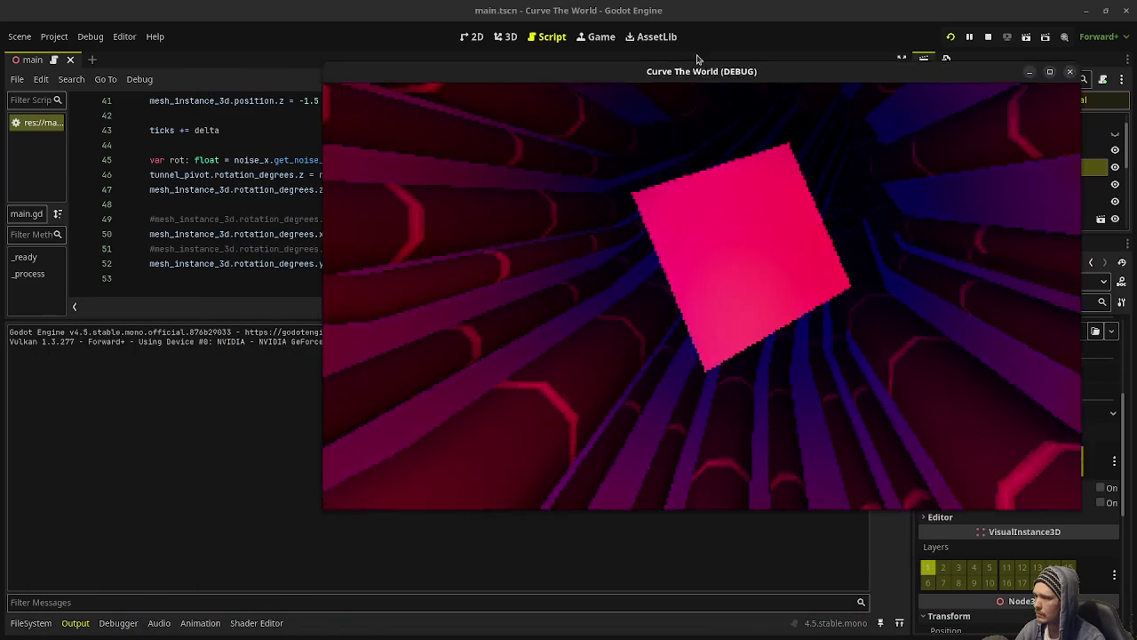
drag(697, 59, 784, 31)
click(256, 623)
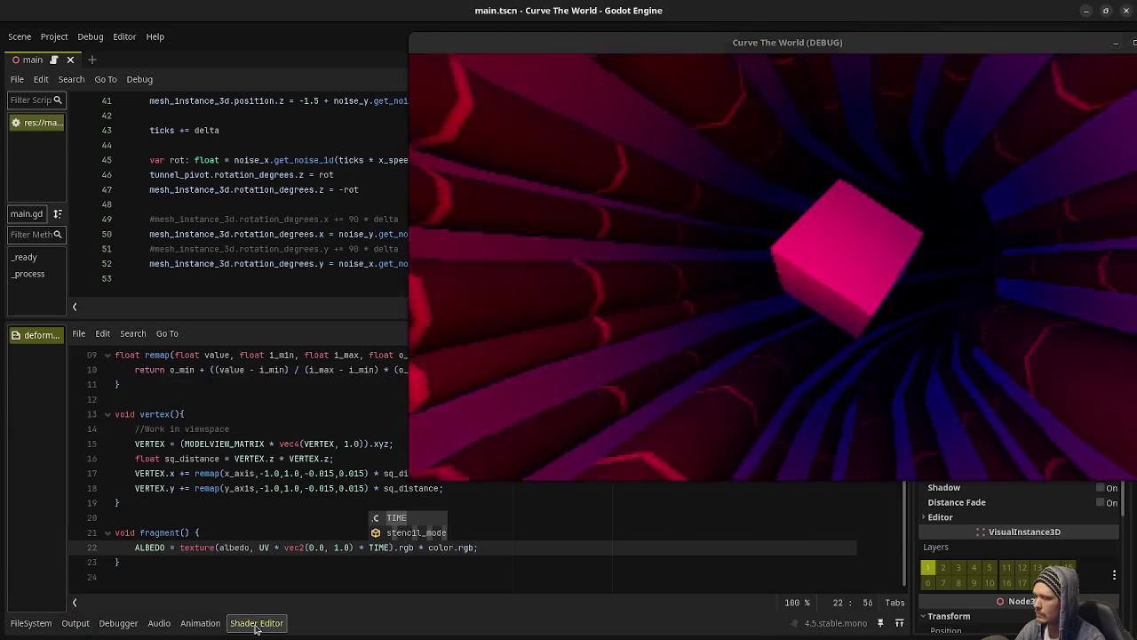
Try several multipliers on line 22's TIME term while watching the game, settling on 0.5.
key(Escape)
key(Up)
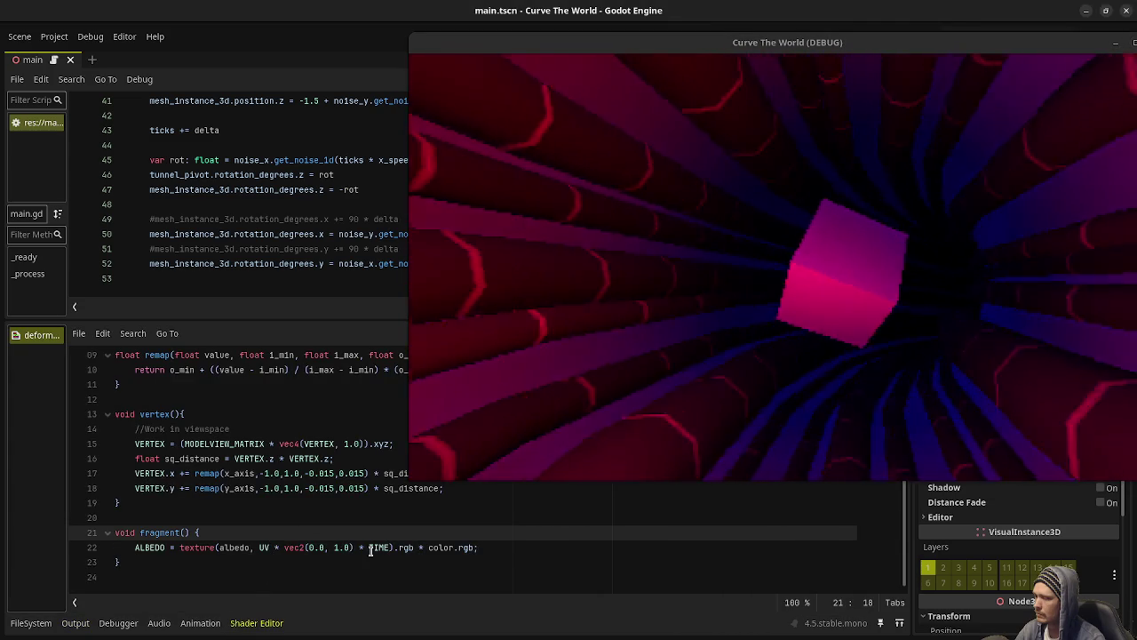
click(389, 548)
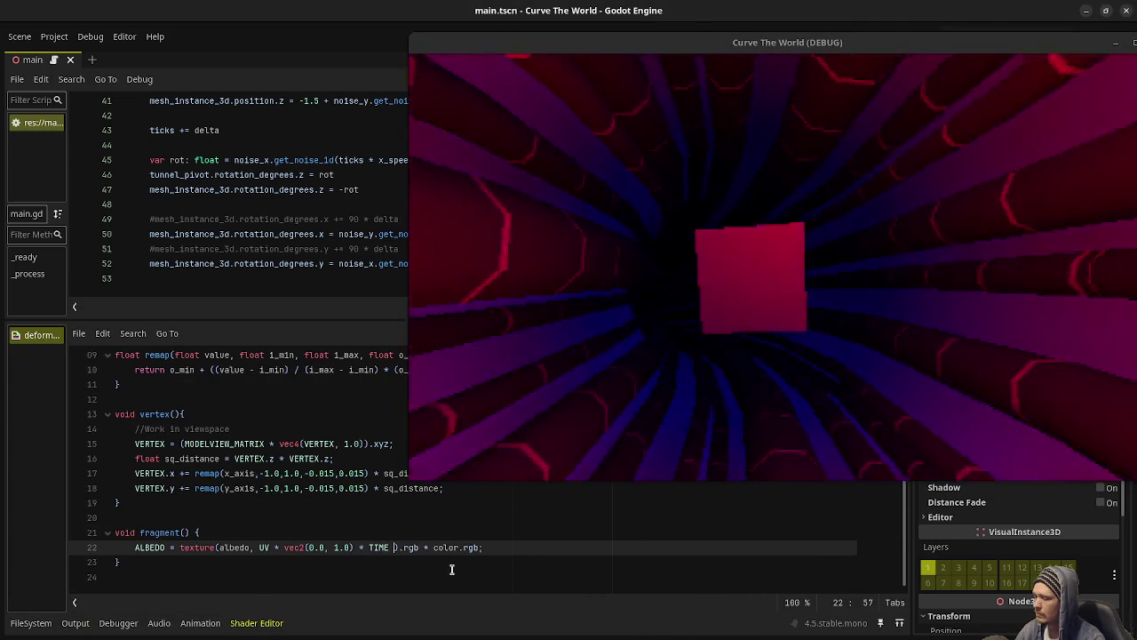
text(* 0.1)
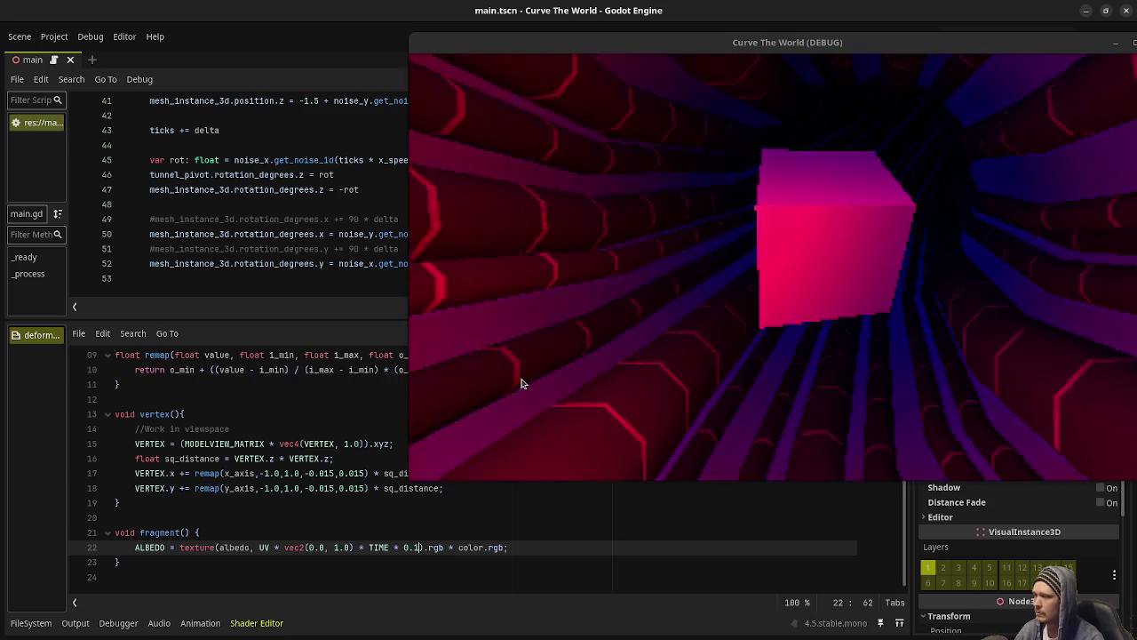
click(521, 383)
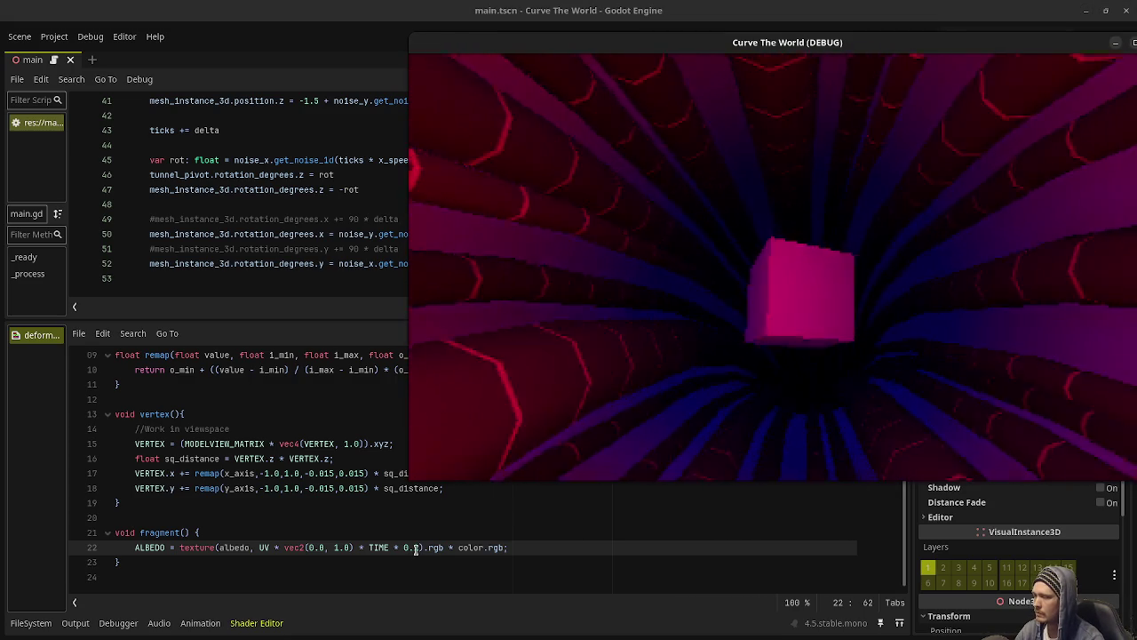
click(415, 550)
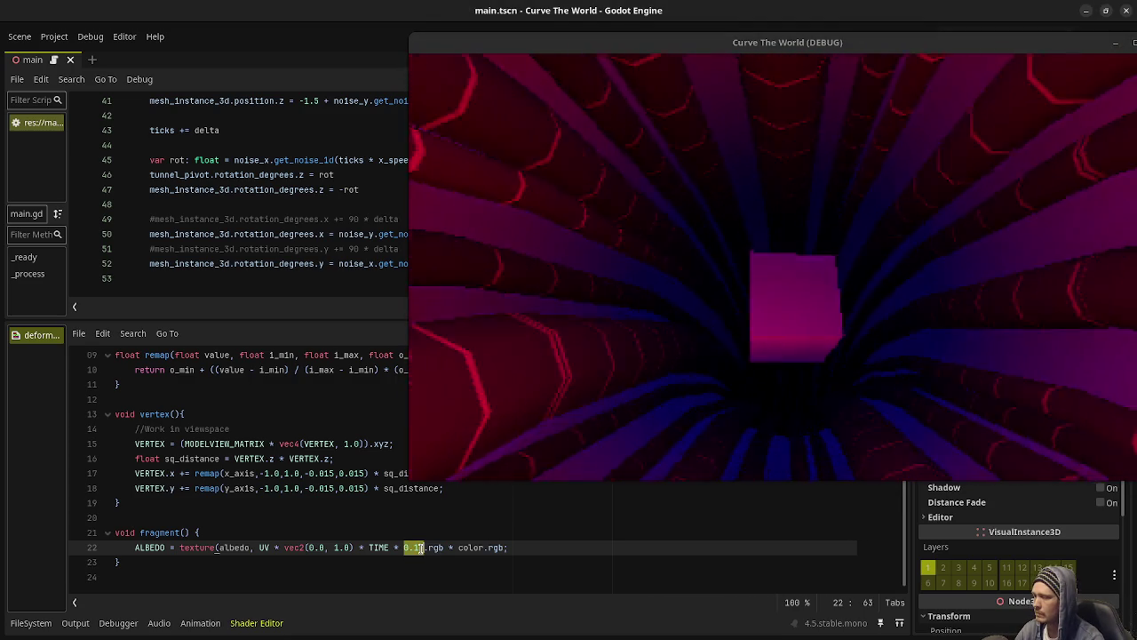
text(1000)
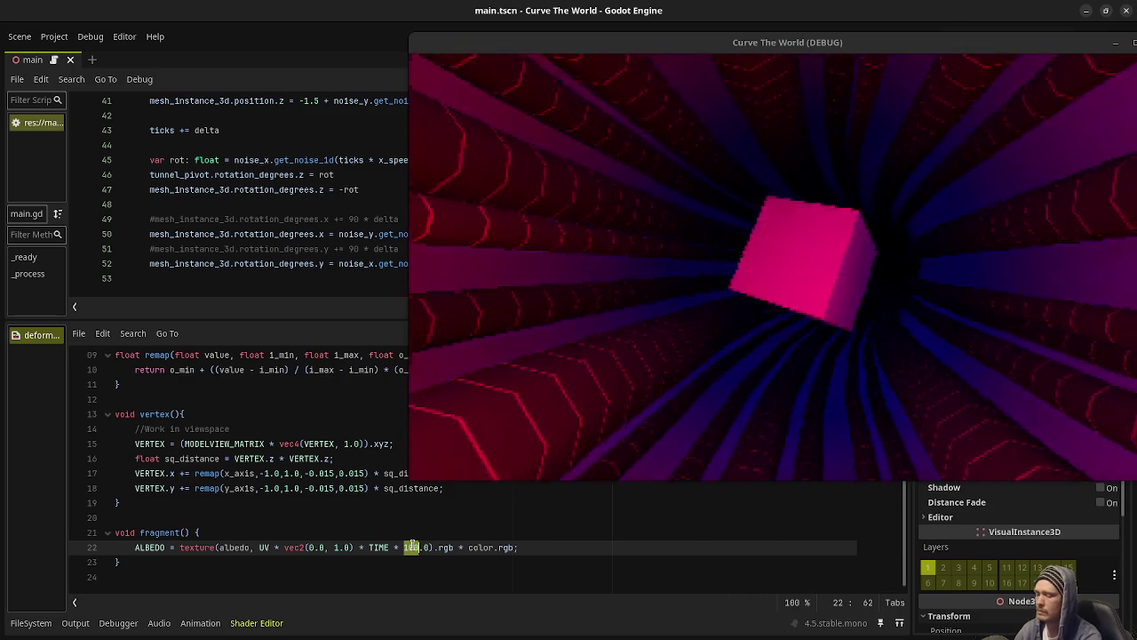
text(1)
text(0.)
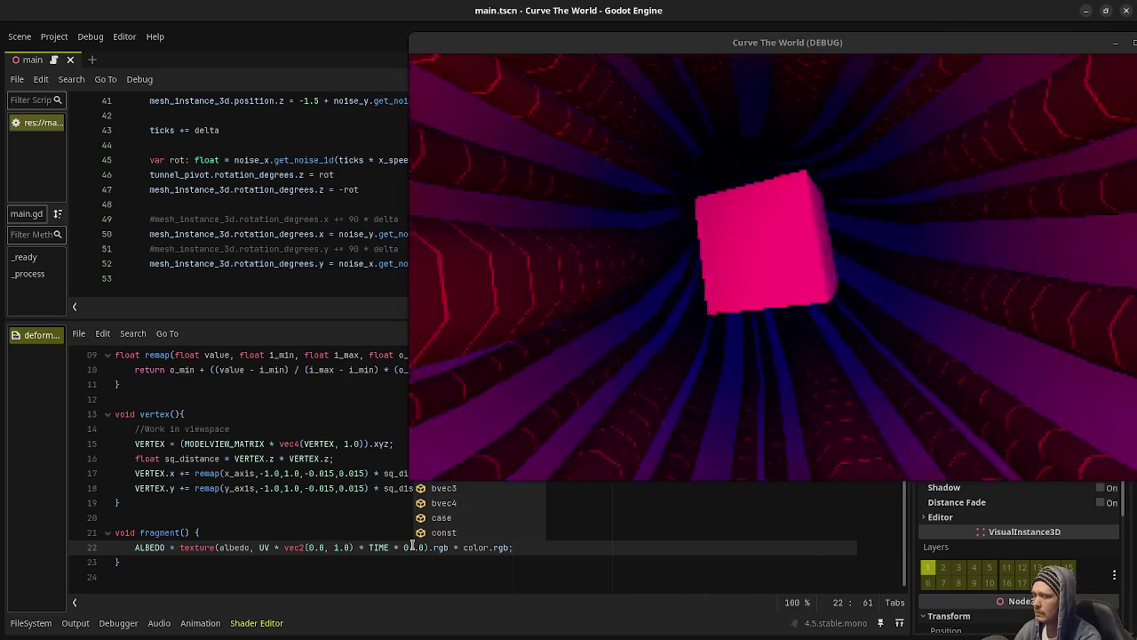
key(Delete)
key(Delete)
text(5)
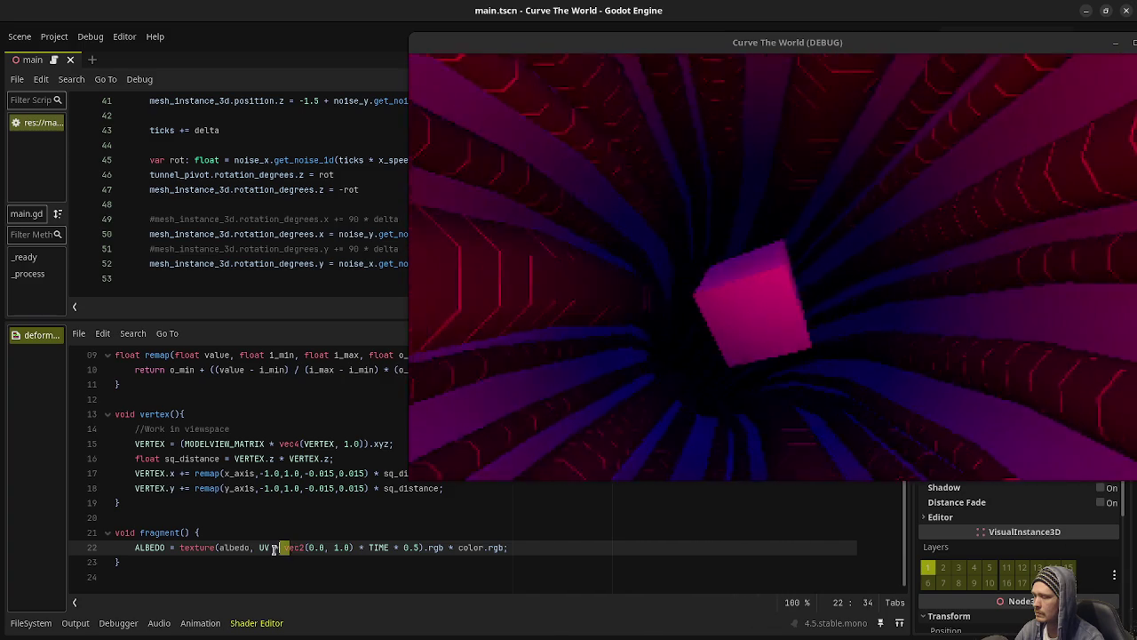
Replace the UV scroll expression, tweak the remap lines, and paste the TIME offset into albedo.
drag(350, 554, 413, 551)
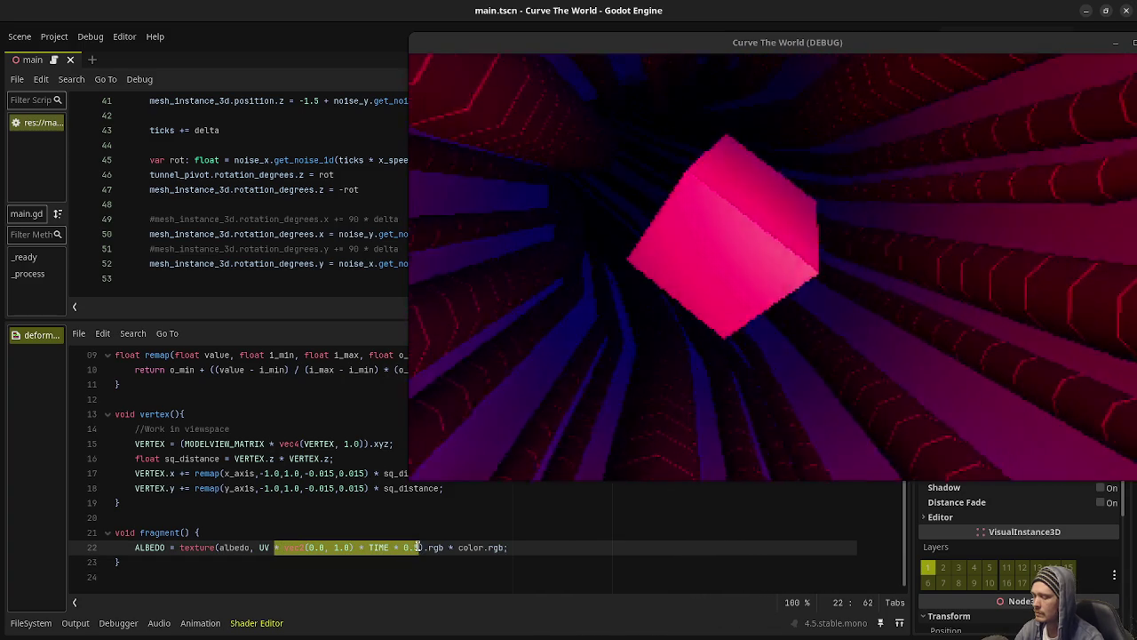
key(BackSpace)
click(607, 391)
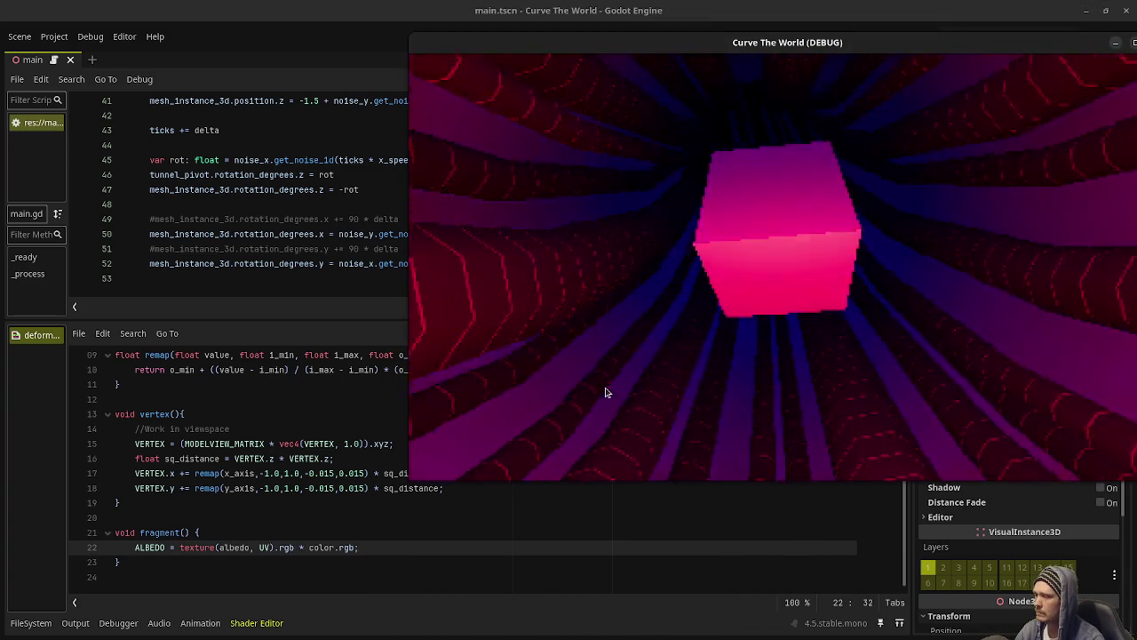
click(293, 458)
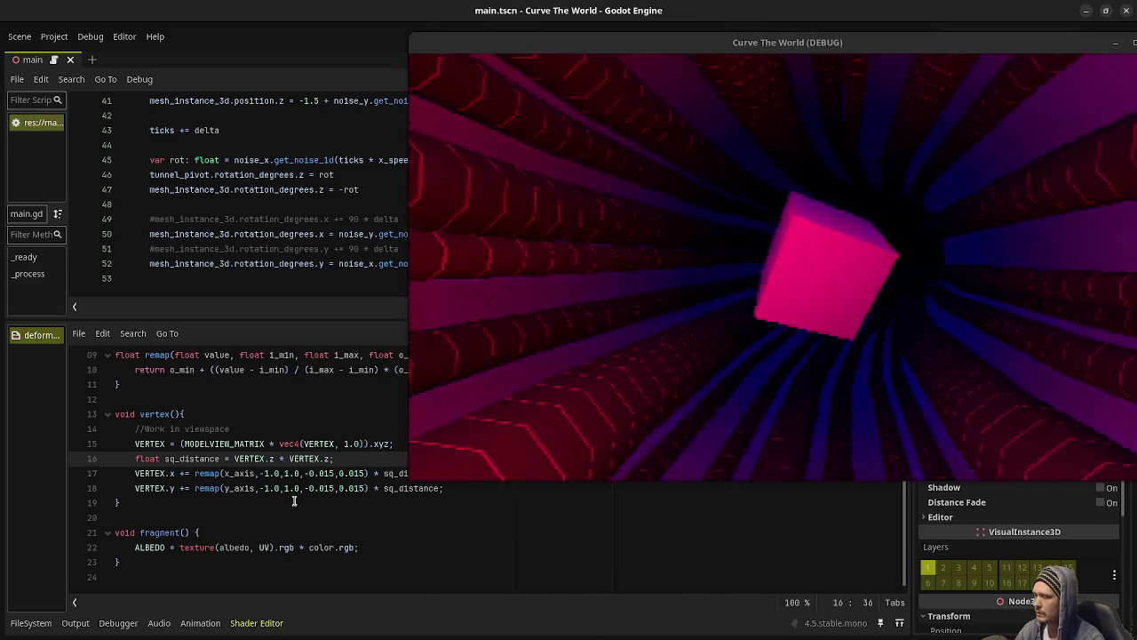
click(308, 488)
text(-)
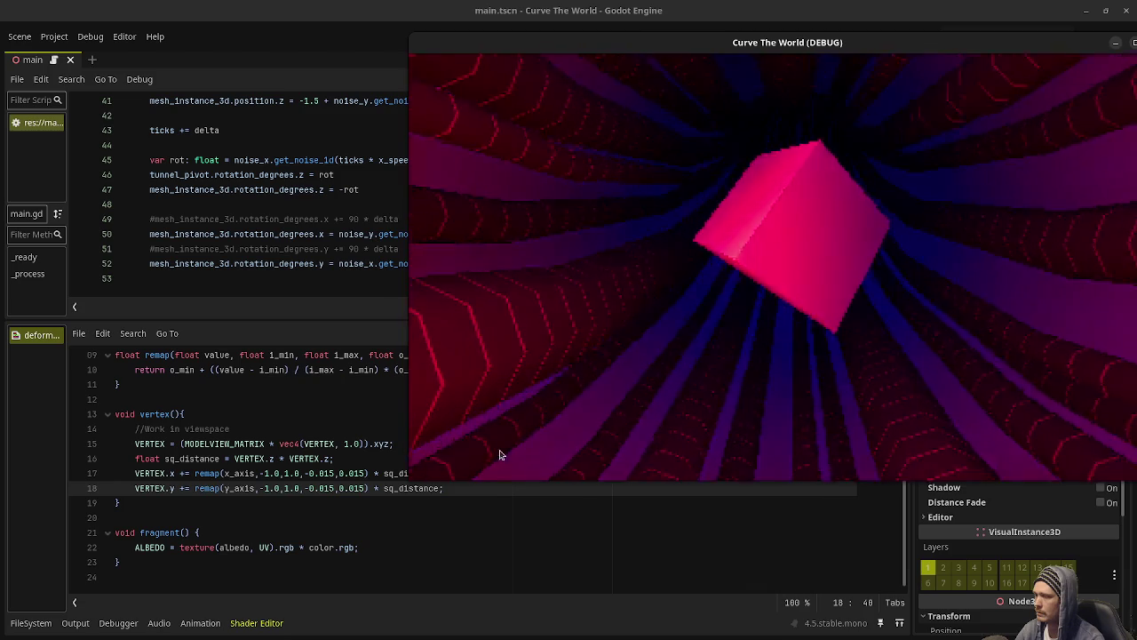
click(345, 535)
text(+ vec2(0.0, 1.0) * TIME * 0.5)
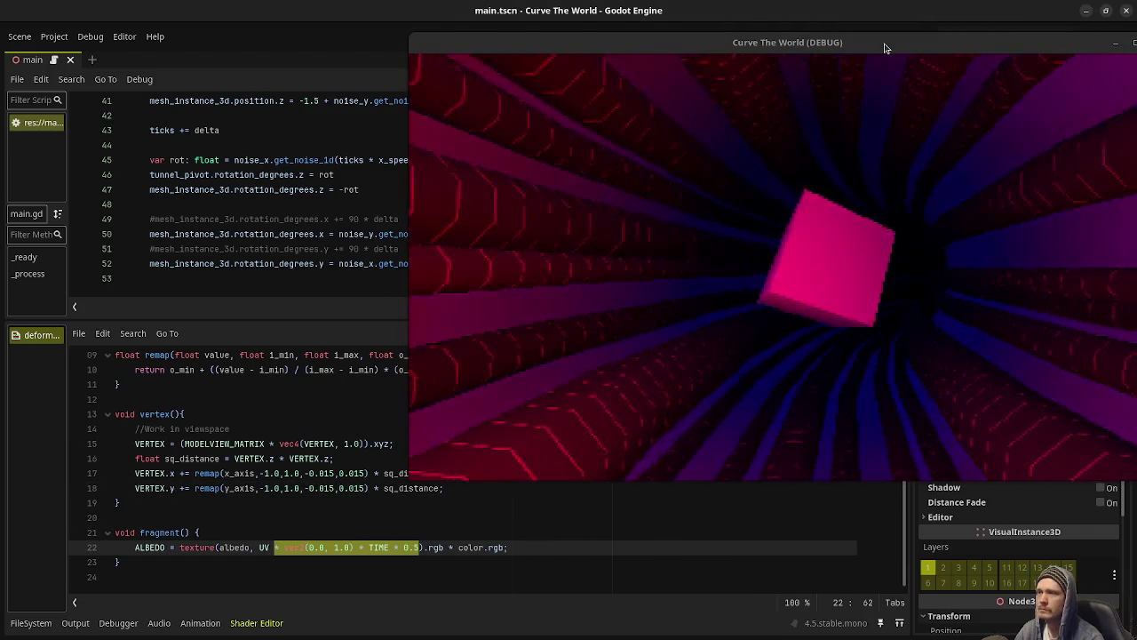
Stop and rerun the tunnel game, then bring the editor back in front of it.
drag(883, 43, 600, 138)
click(951, 38)
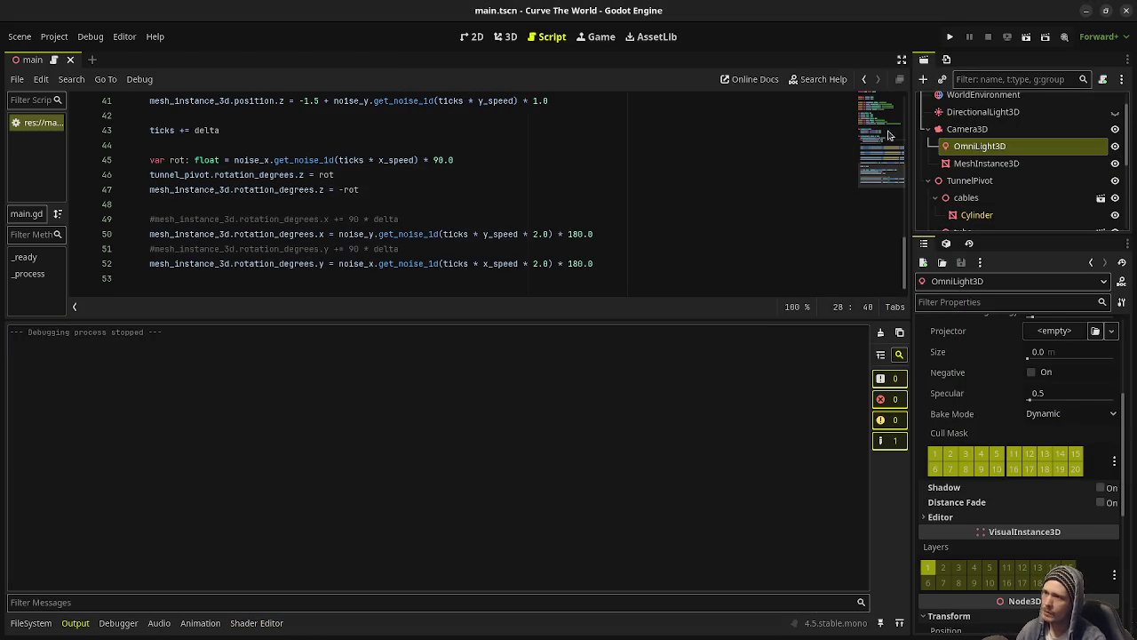
click(952, 38)
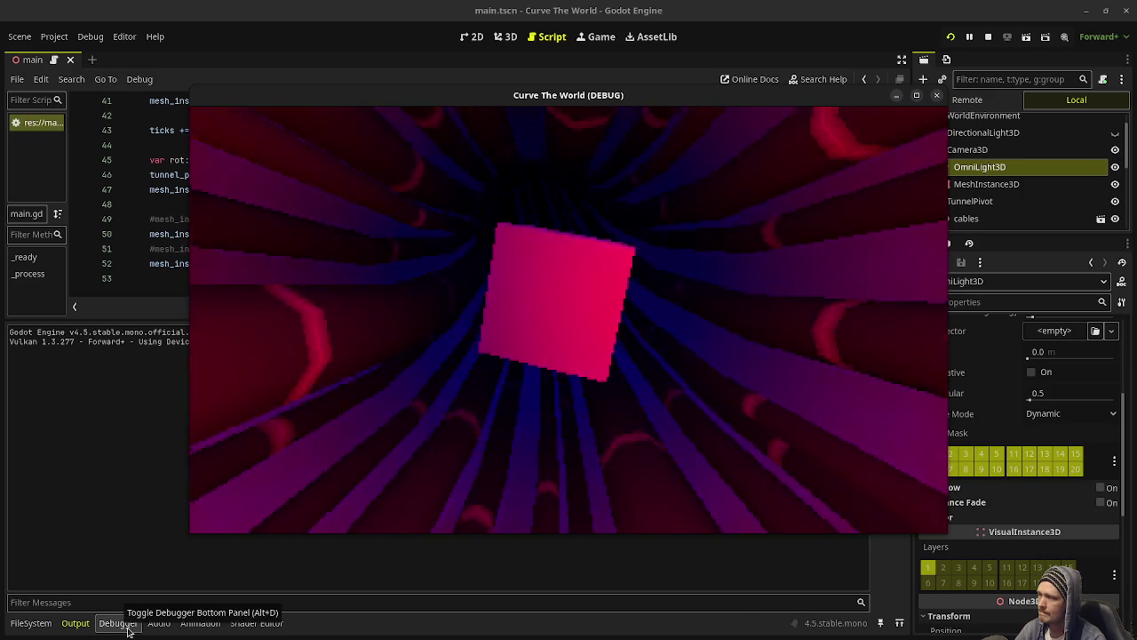
click(215, 345)
Comment out the camera-movement lines 27–29 in main.gd's _process and rerun the game.
key(F8)
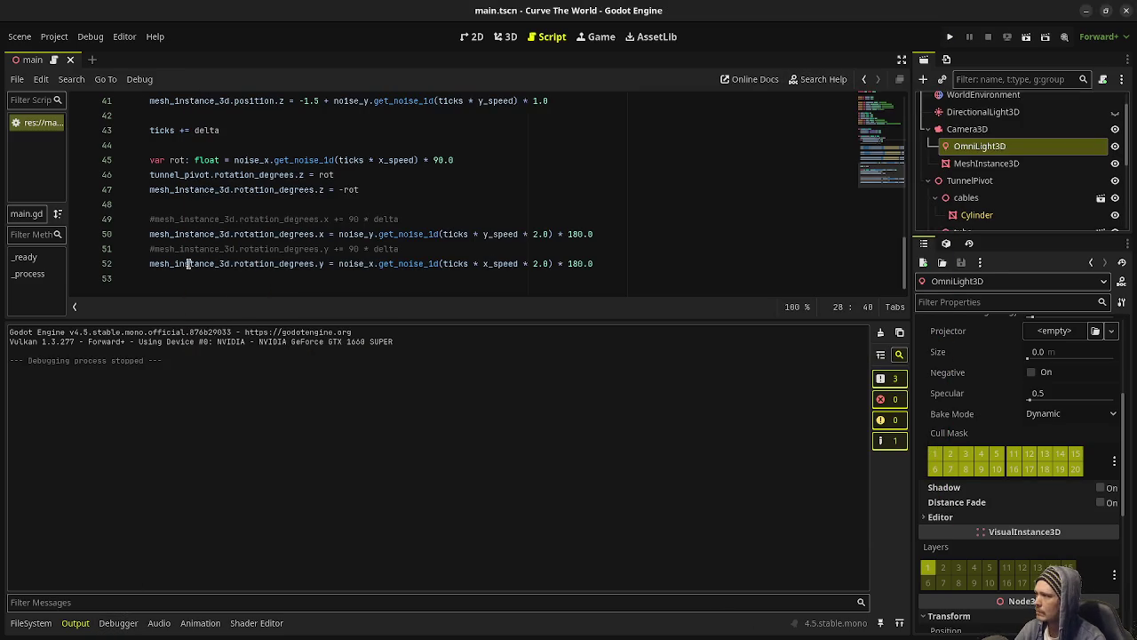
scroll(217, 227, up, 6)
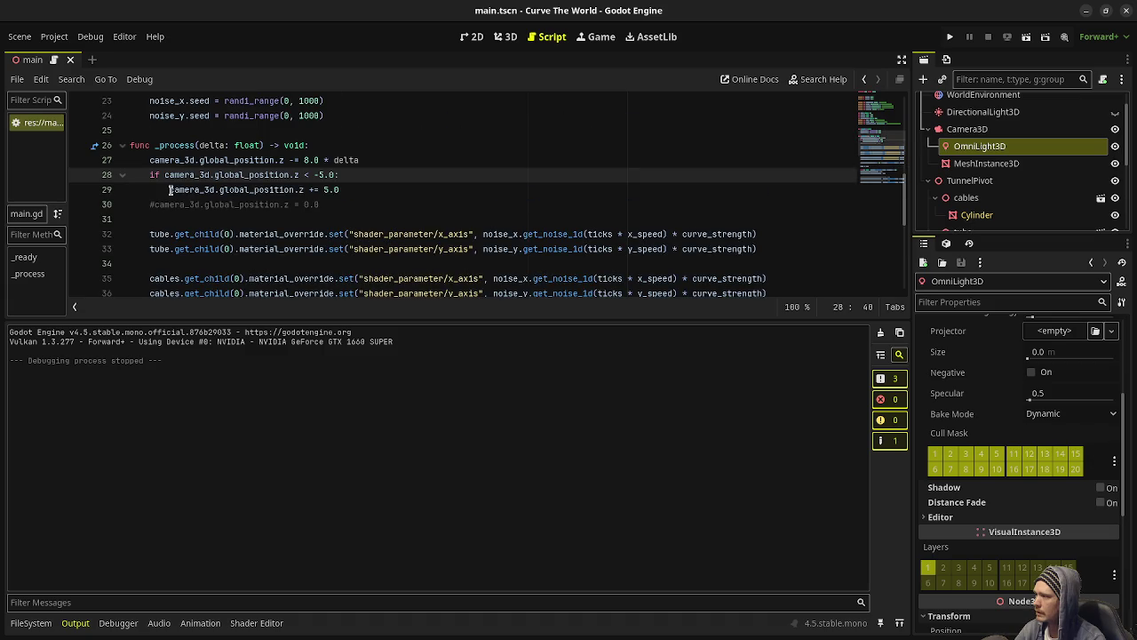
drag(143, 166, 176, 189)
key(ctrl+k)
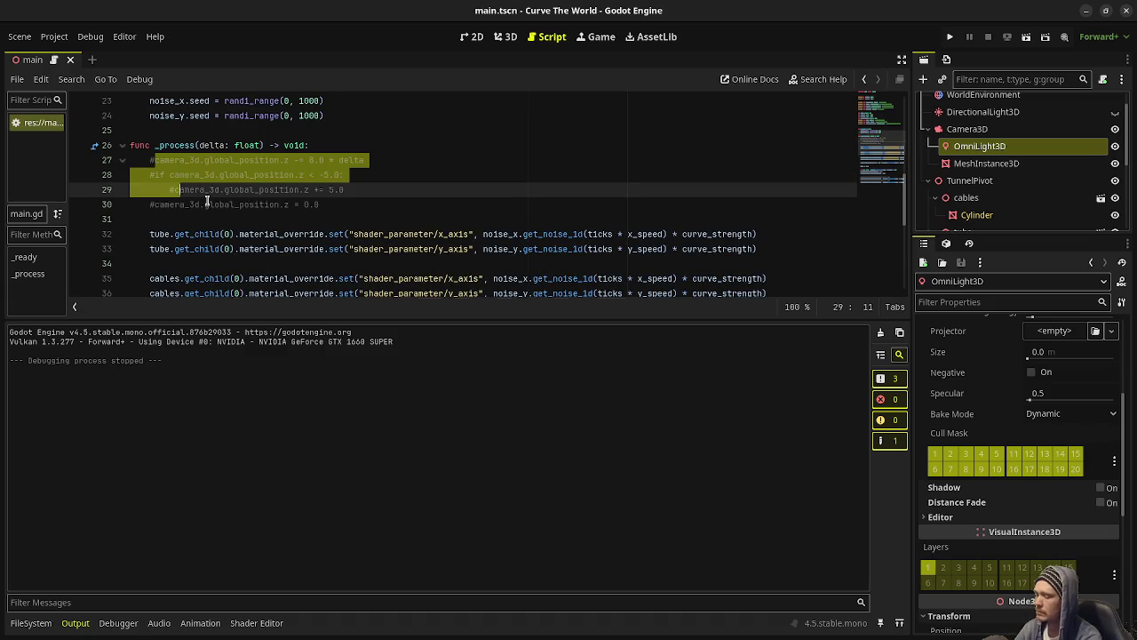
key(F5)
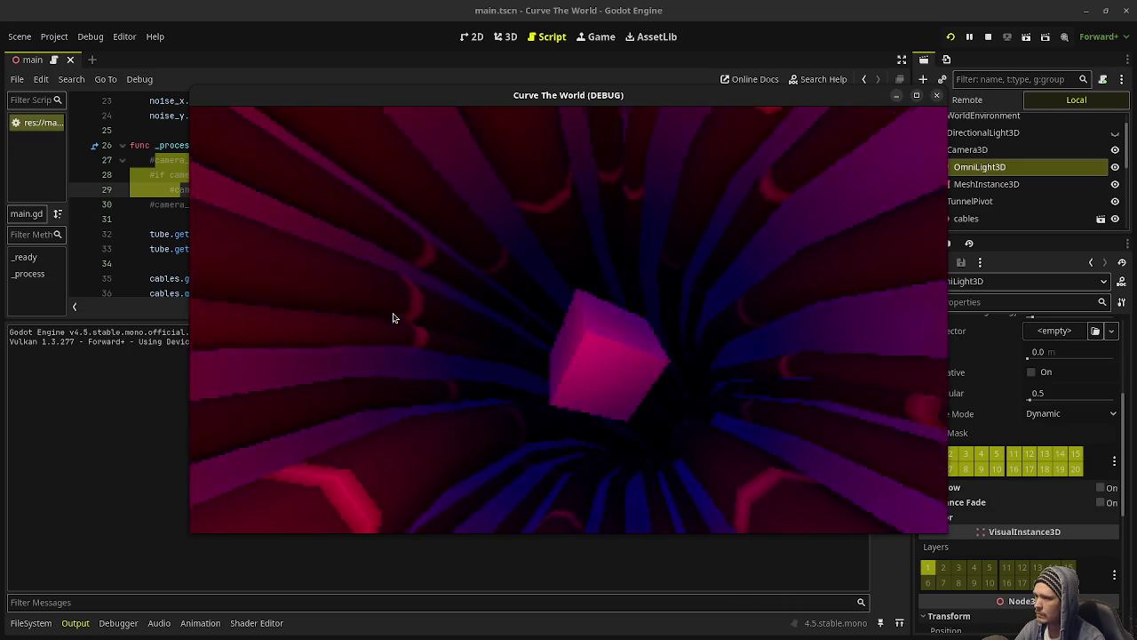
right_click(508, 96)
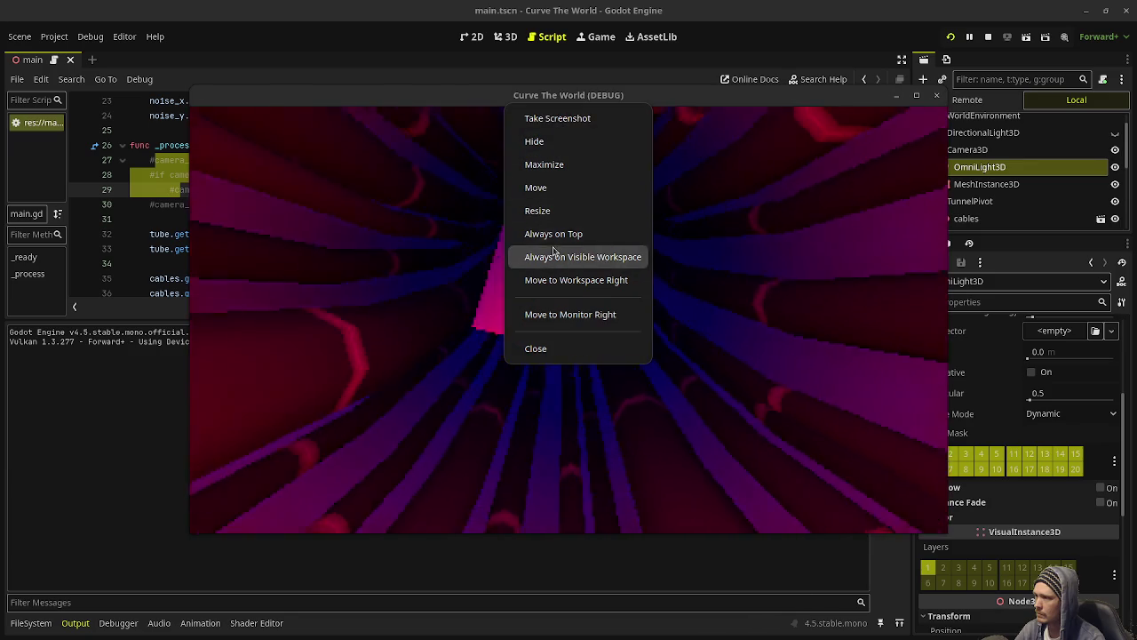
Close the game, raise line 22's TIME multiplier above 0.5, and run the game again.
click(536, 349)
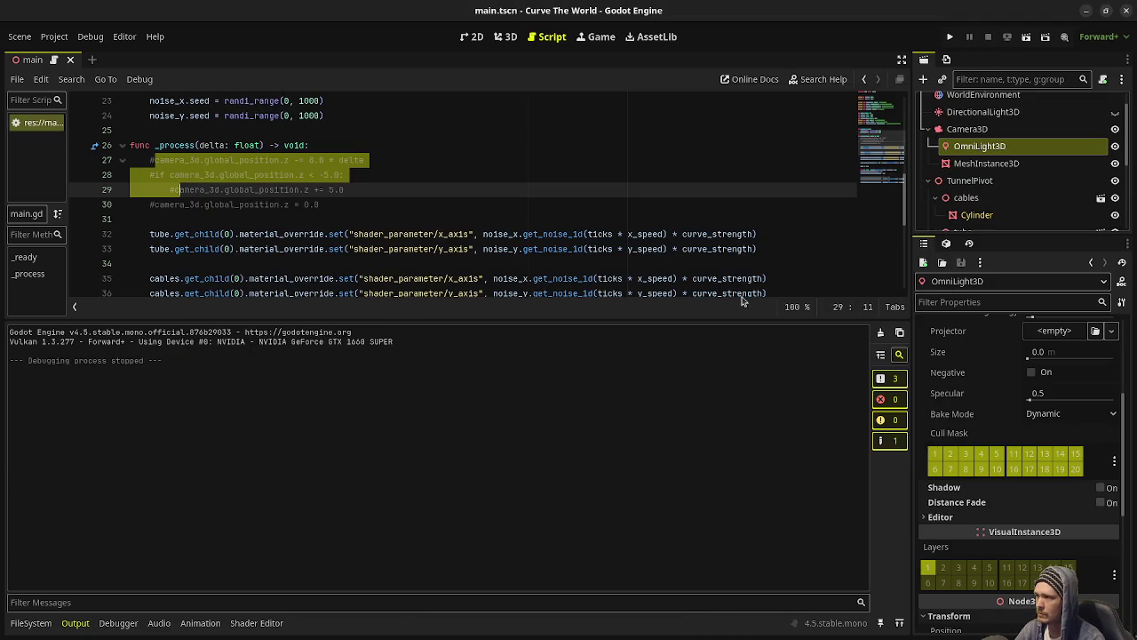
click(254, 624)
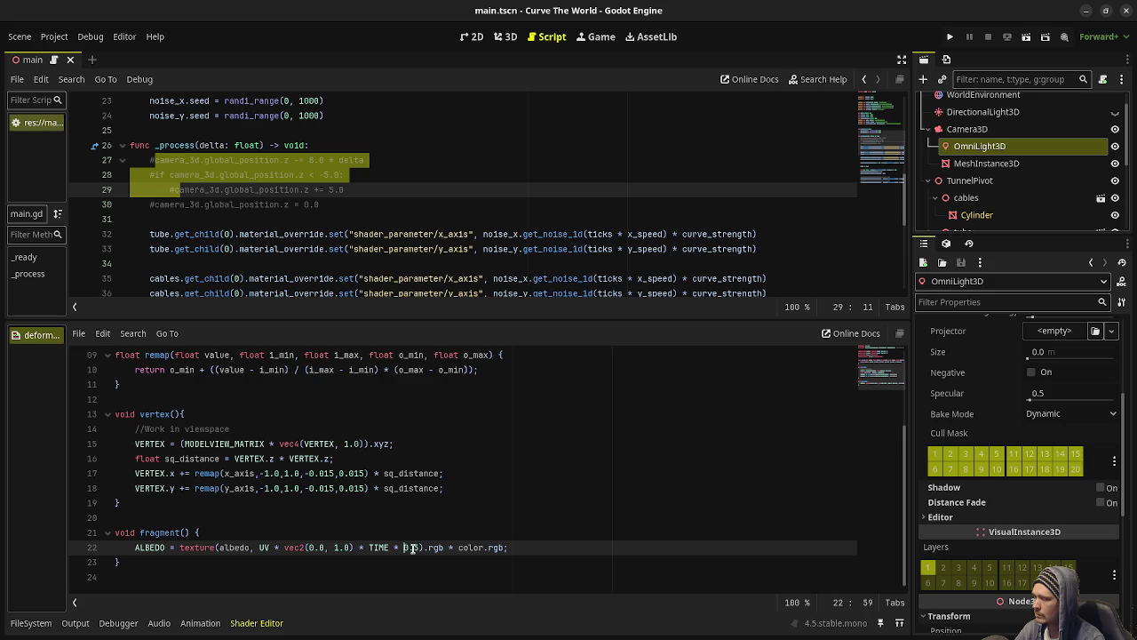
text(2.0)
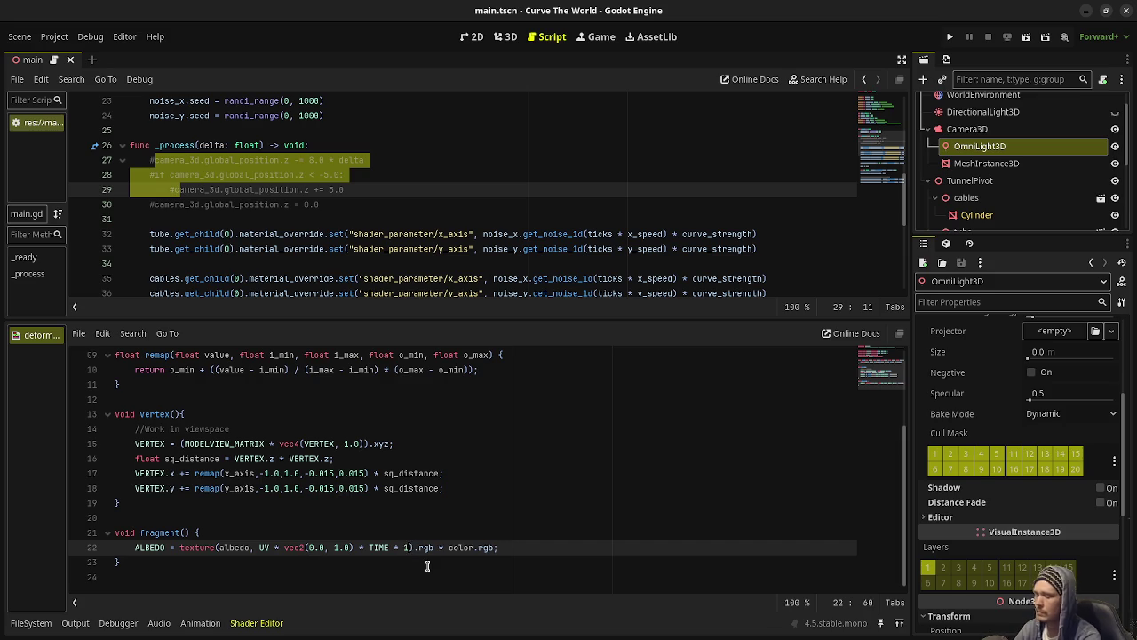
key(F5)
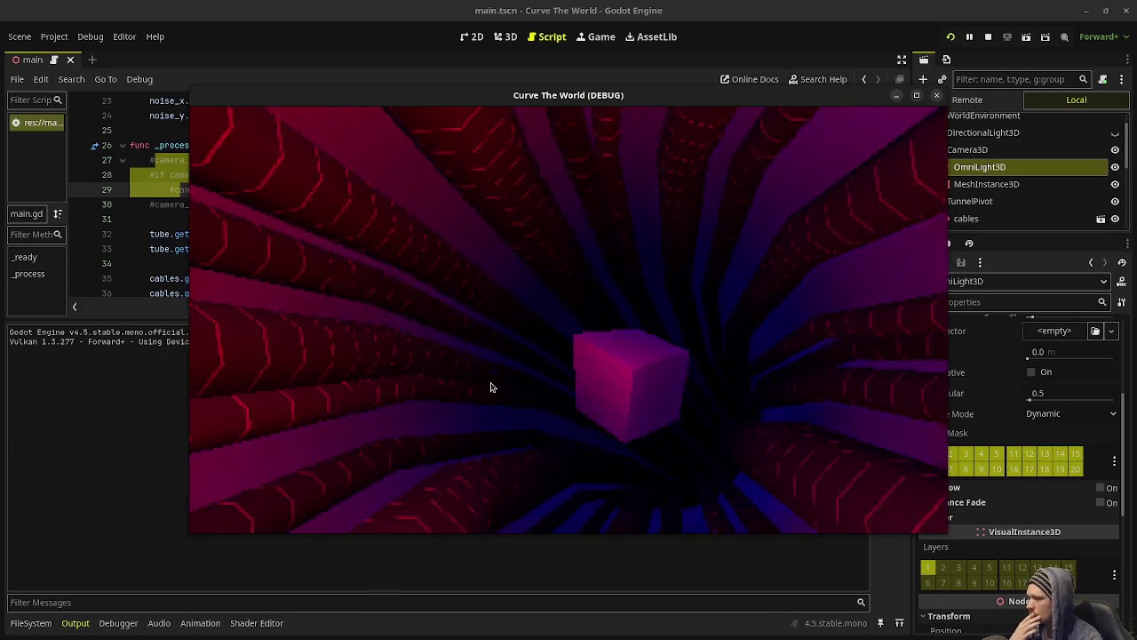
Switch line 22 from 'UV *' to 'UV +' the time offset, save, and test-run it.
click(936, 95)
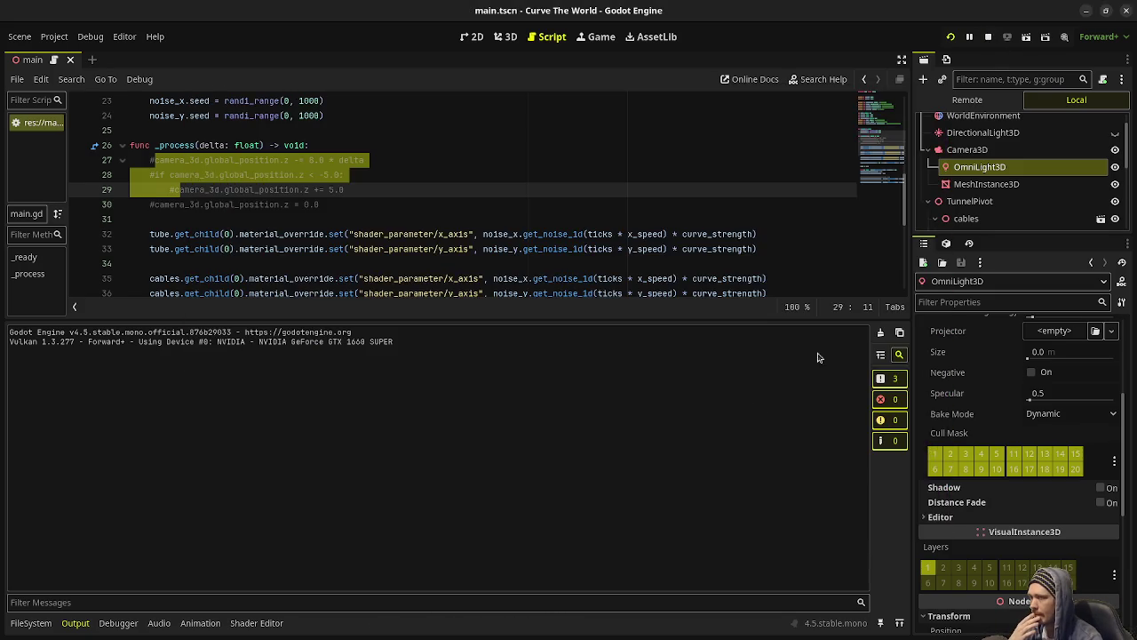
click(249, 623)
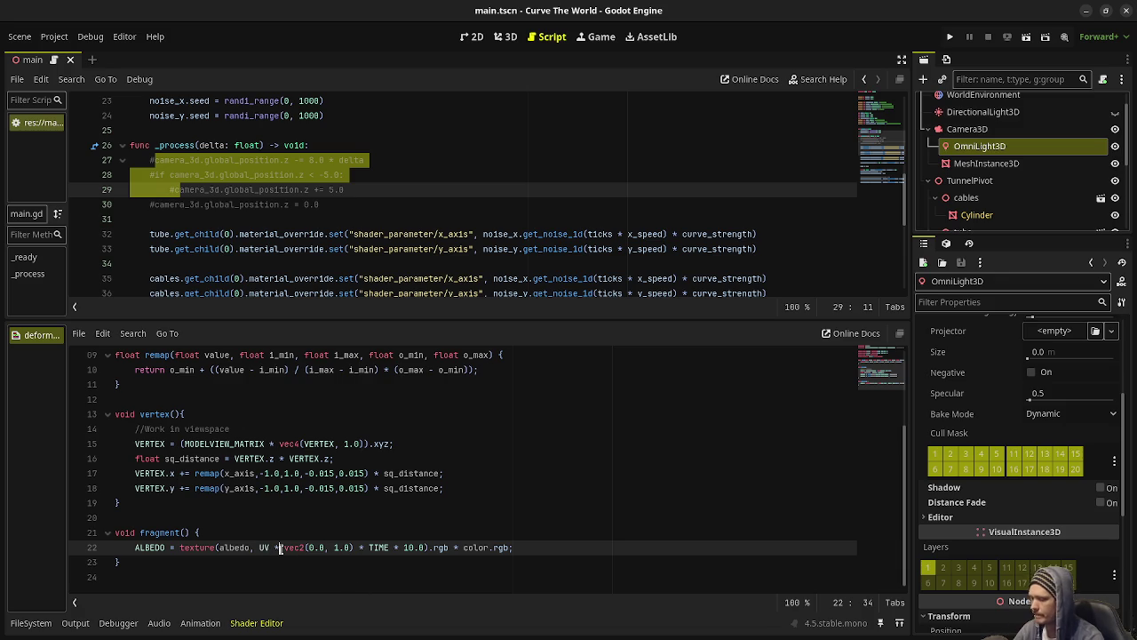
key(ctrl+s)
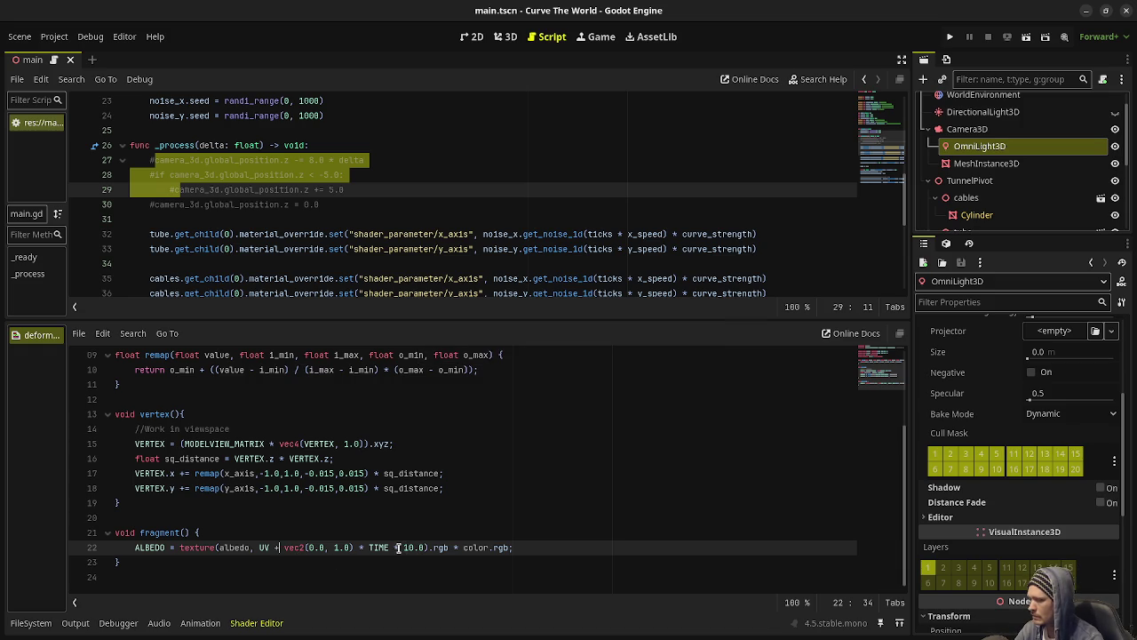
key(F5)
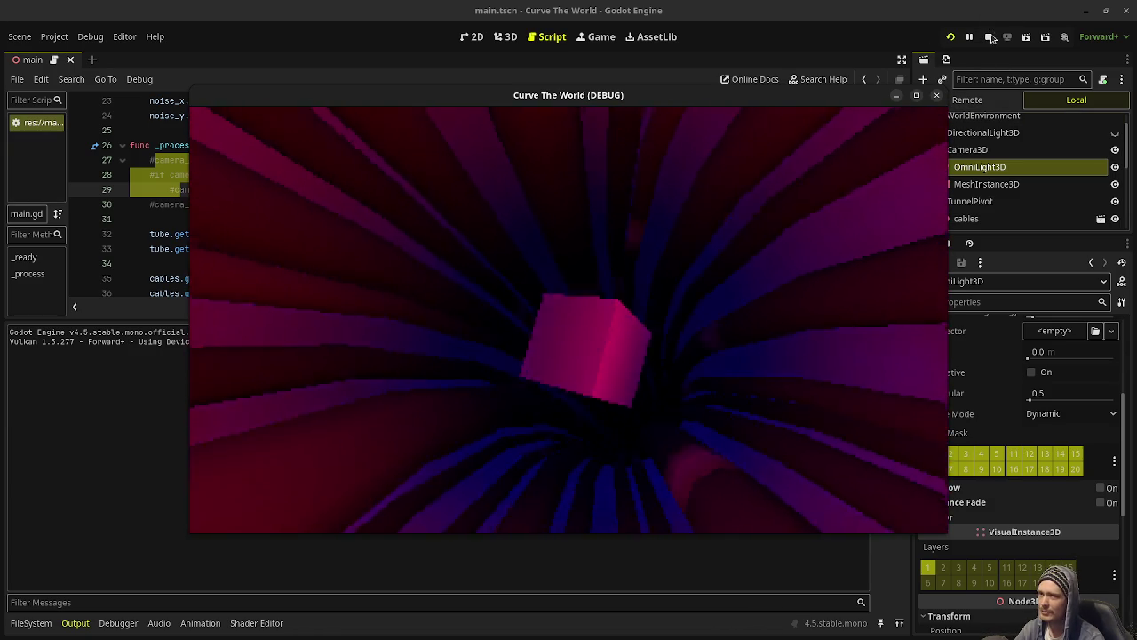
Slow the scroll speed to 0.25, rerun the game, and bring the shader code back into view.
key(F8)
click(257, 624)
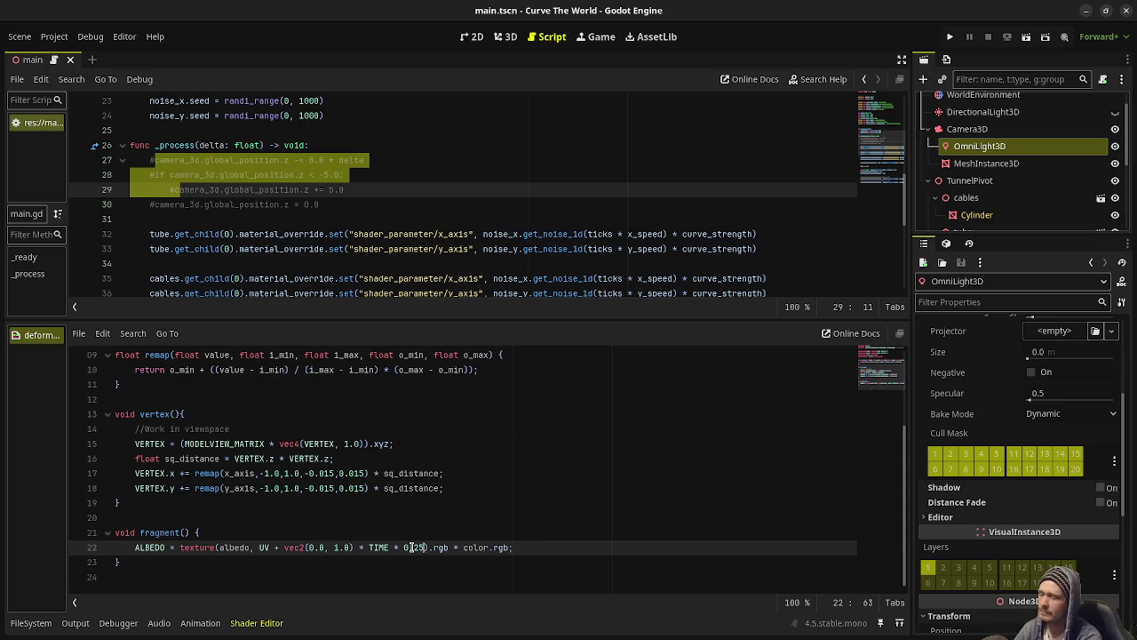
key(F5)
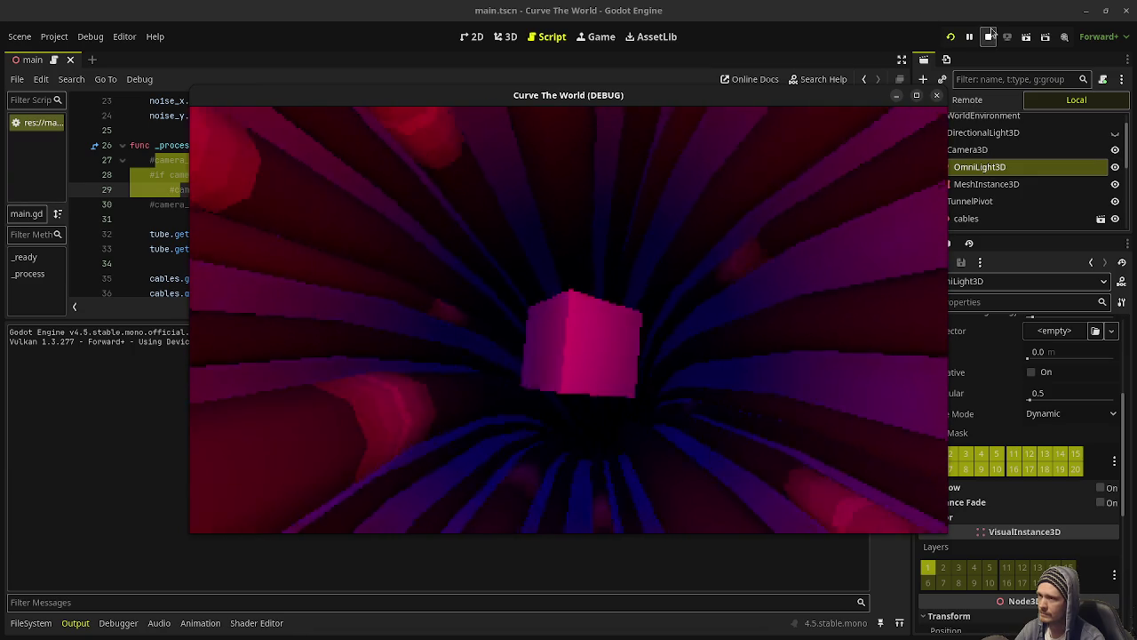
click(256, 623)
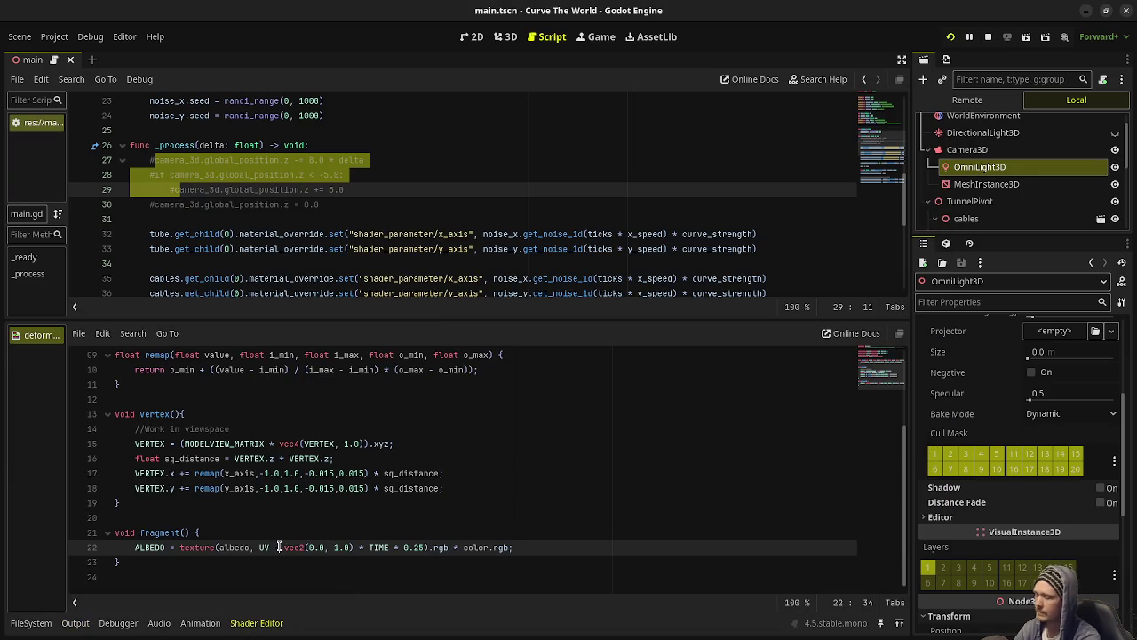
Save the shader, rerun the tunnel at 0.25 scroll speed, view it maximized, then close it.
key(ctrl+s)
key(Right)
key(Right)
key(Right)
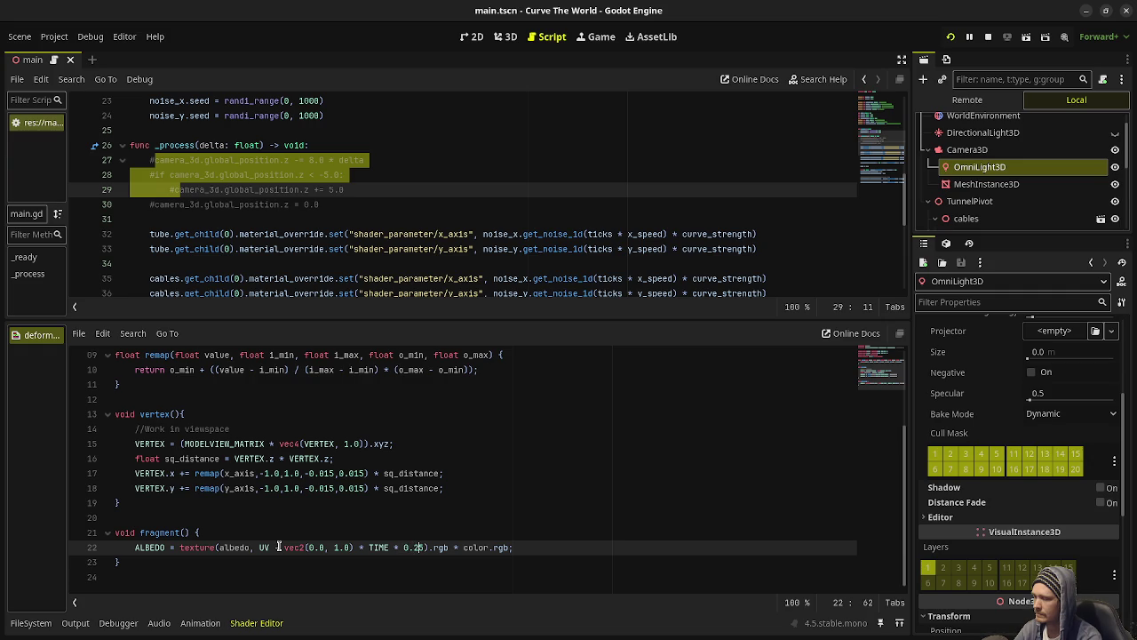
key(F5)
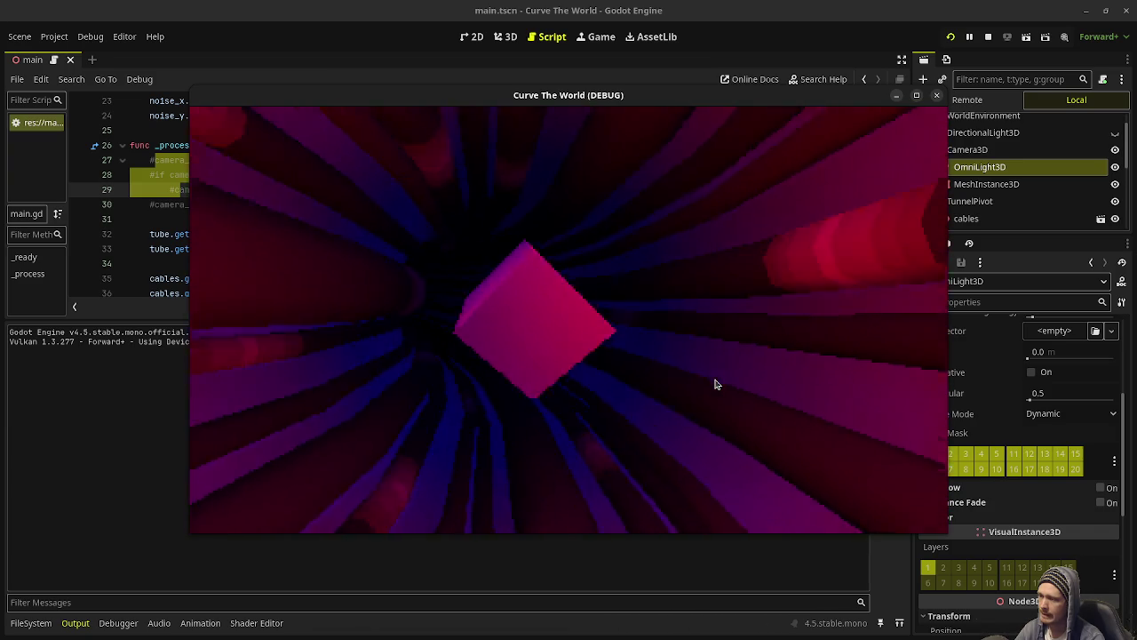
click(917, 96)
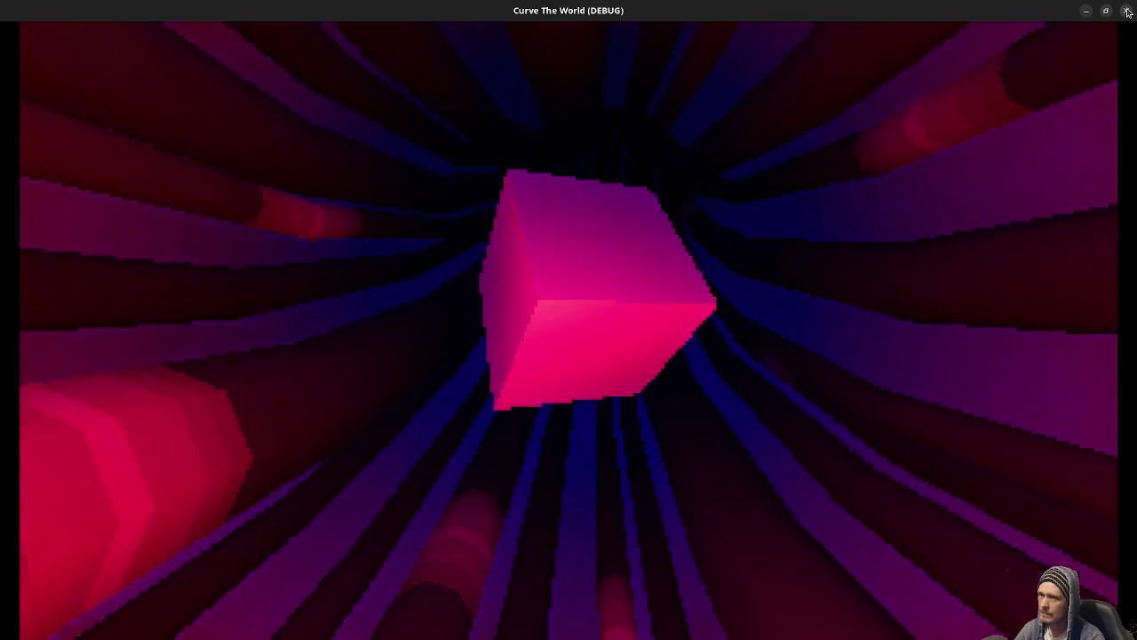
click(1129, 11)
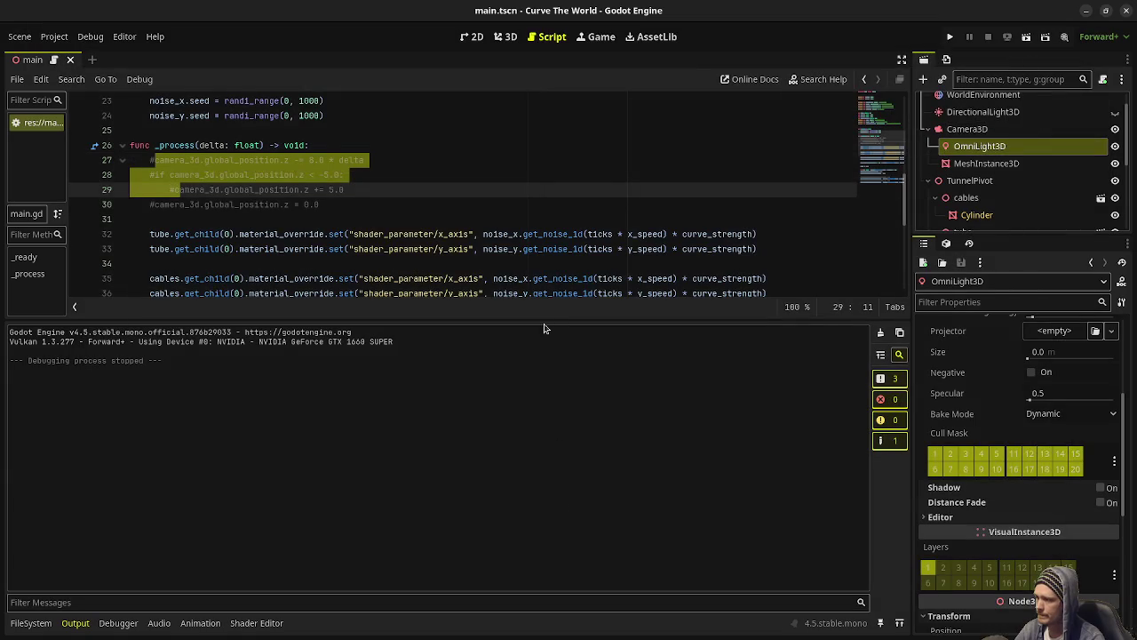
Run the tunnel again, watch it maximized, then restore the window and stop the test.
click(258, 623)
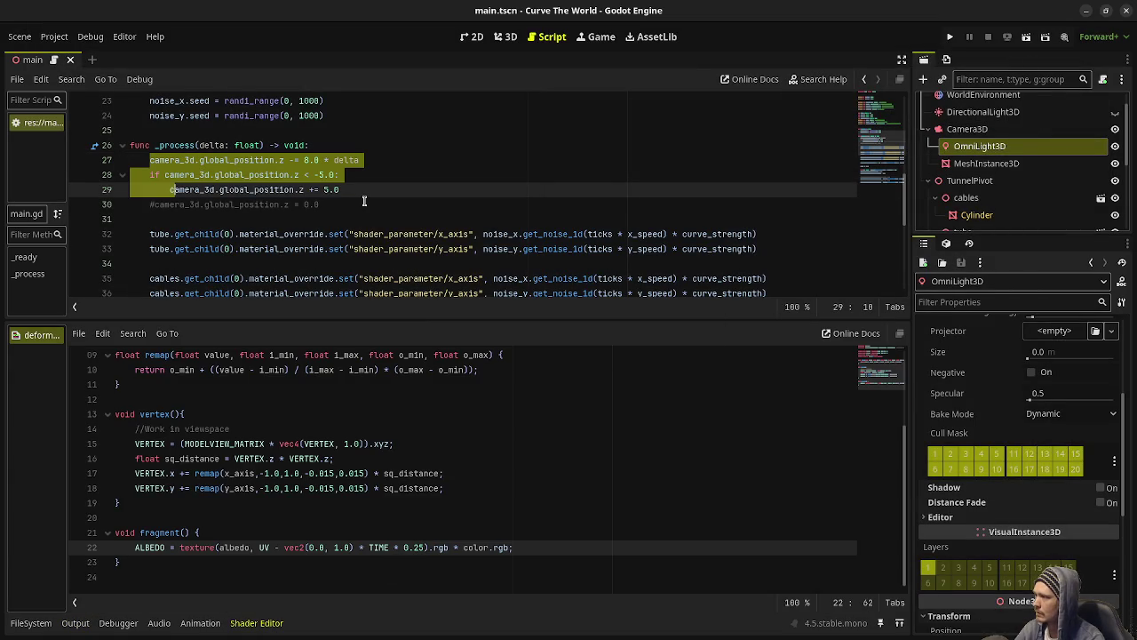
key(F5)
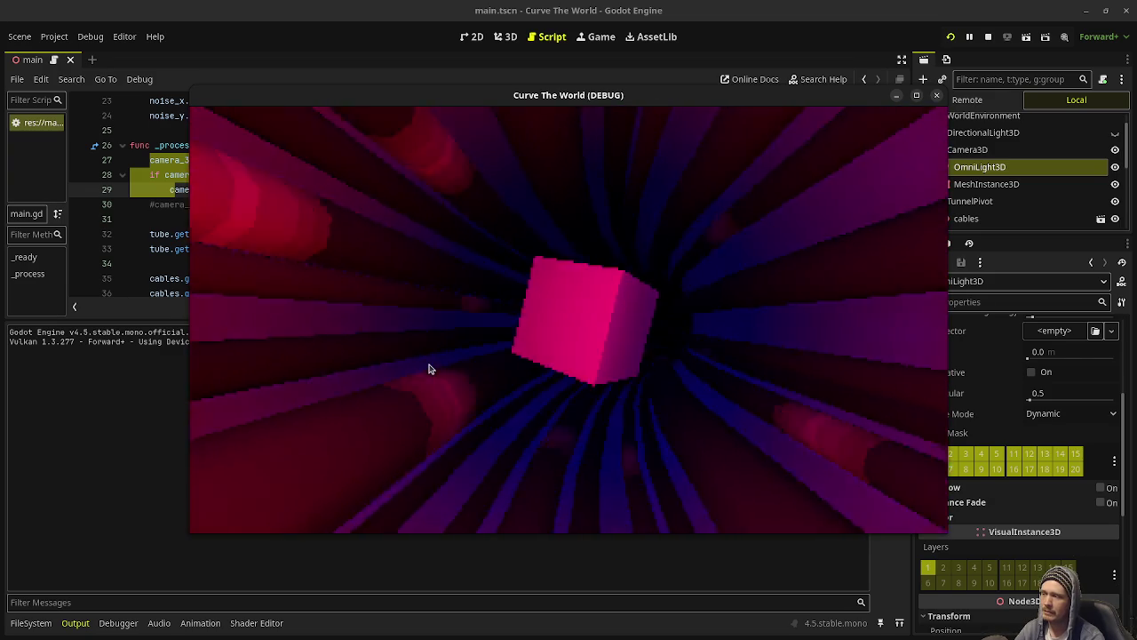
click(918, 94)
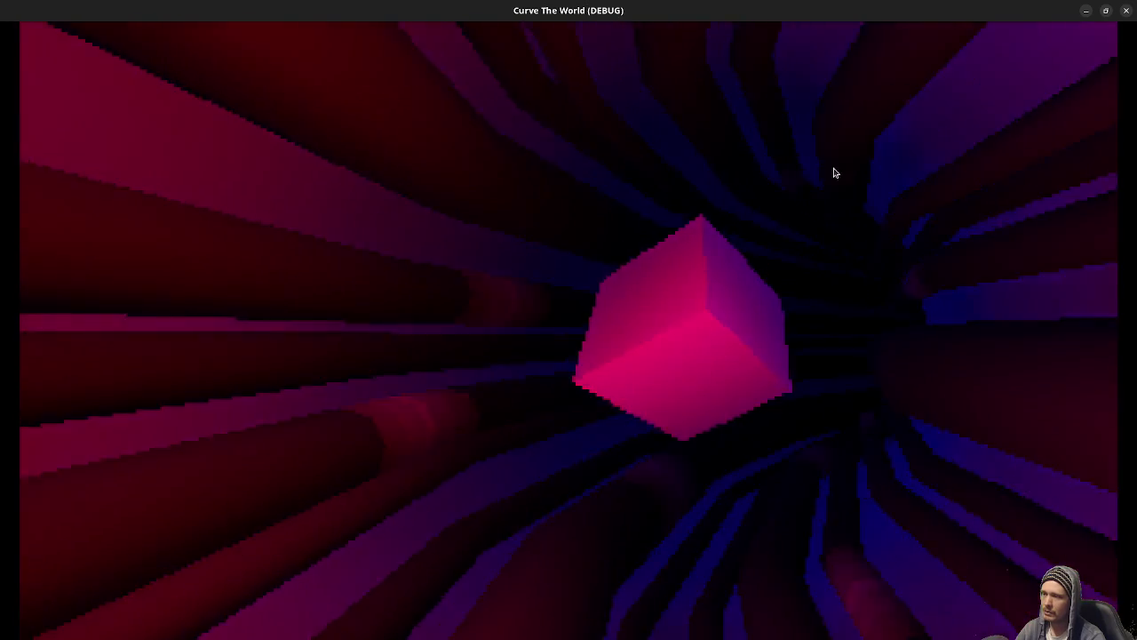
mouse_move(931, 12)
mouse_down()
mouse_move(862, 33)
mouse_move(889, 81)
mouse_move(705, 131)
mouse_up()
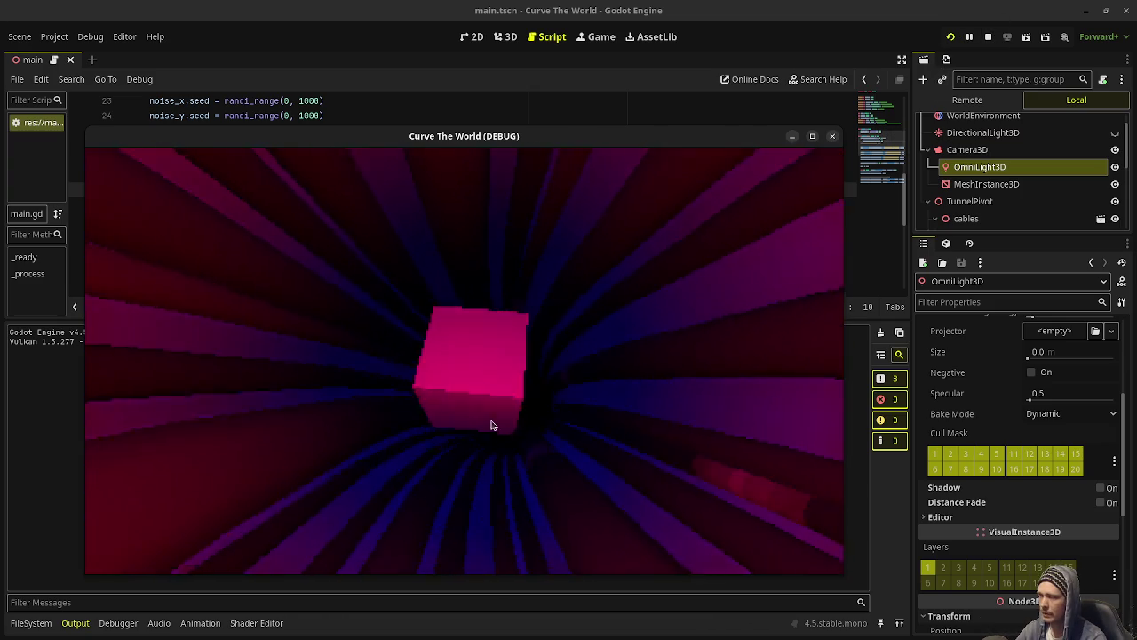
click(988, 36)
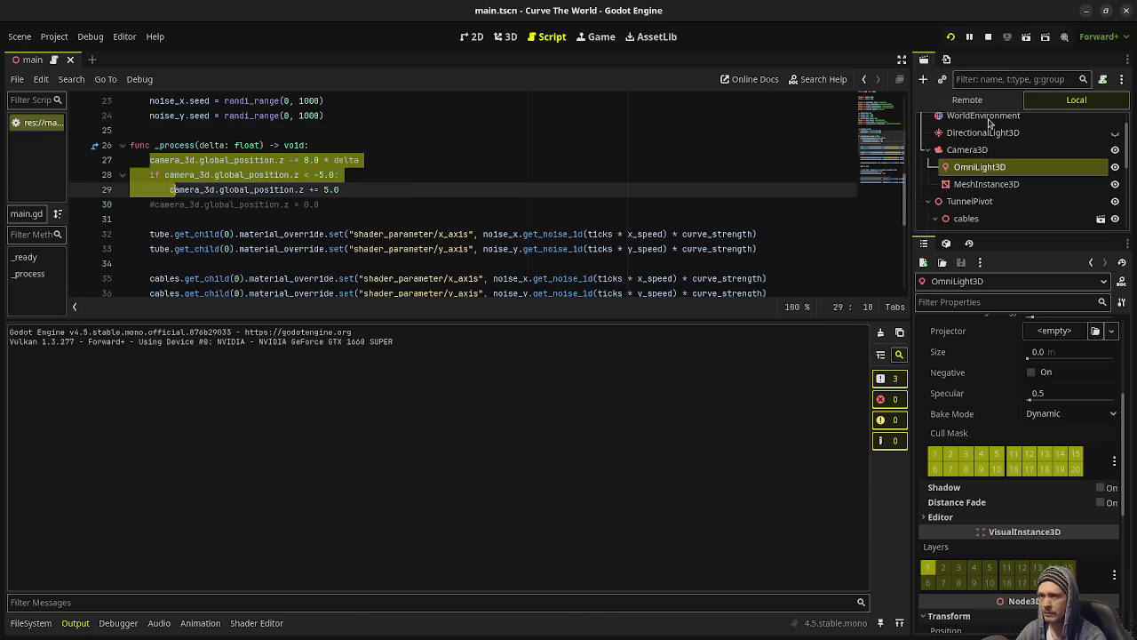
Set line 22's TIME multiplier to 2.0, do a brief test run, and save the shader.
click(257, 625)
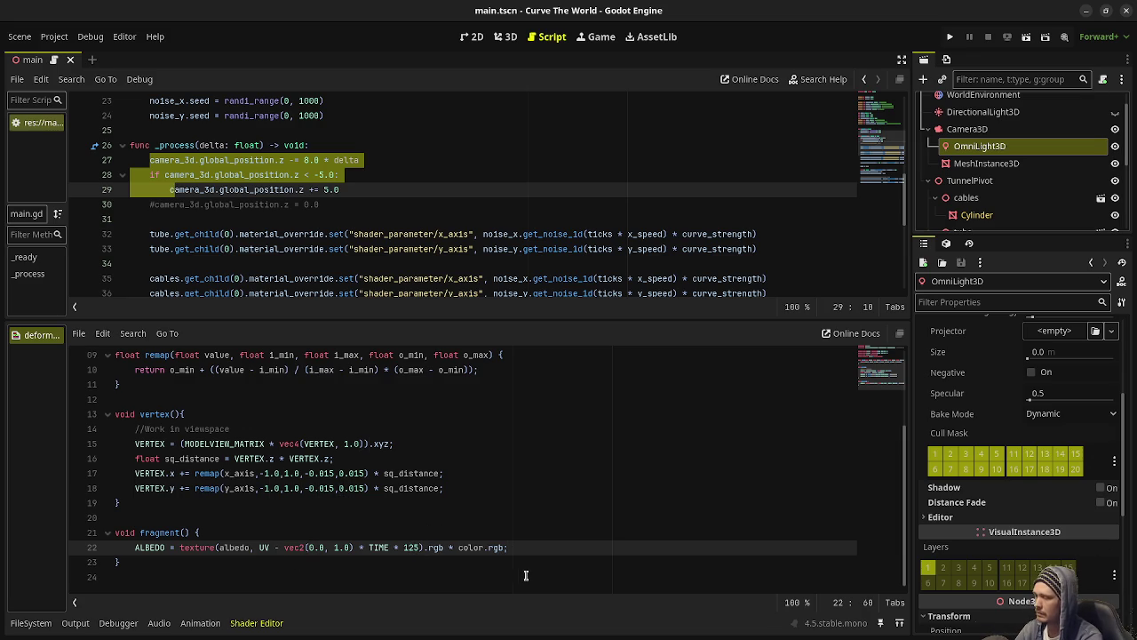
text(.)
key(F5)
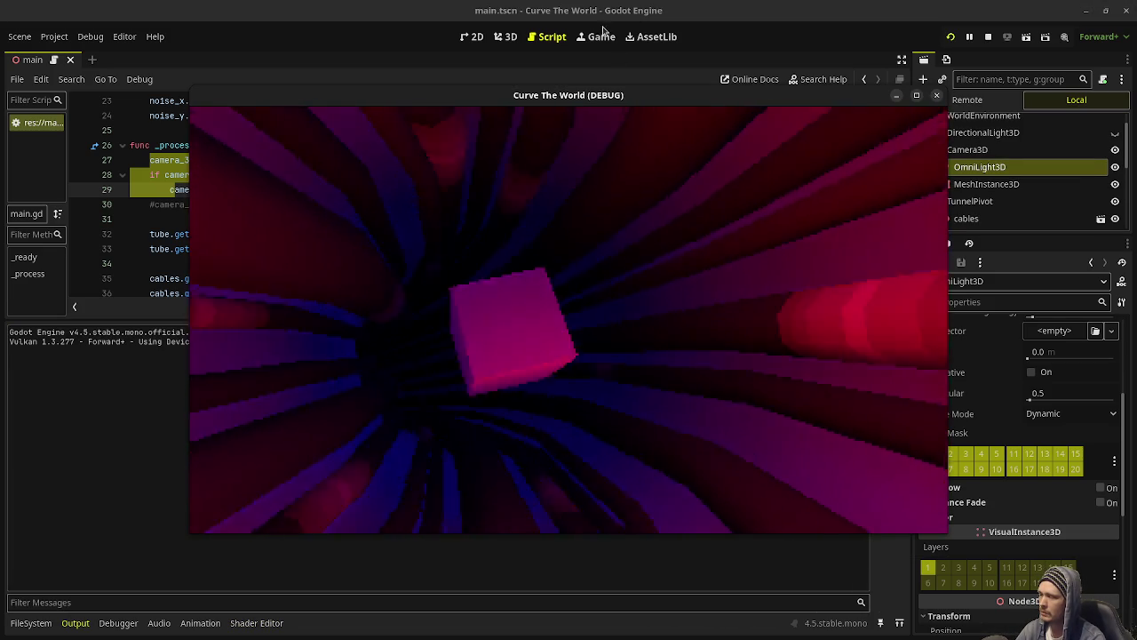
key(F8)
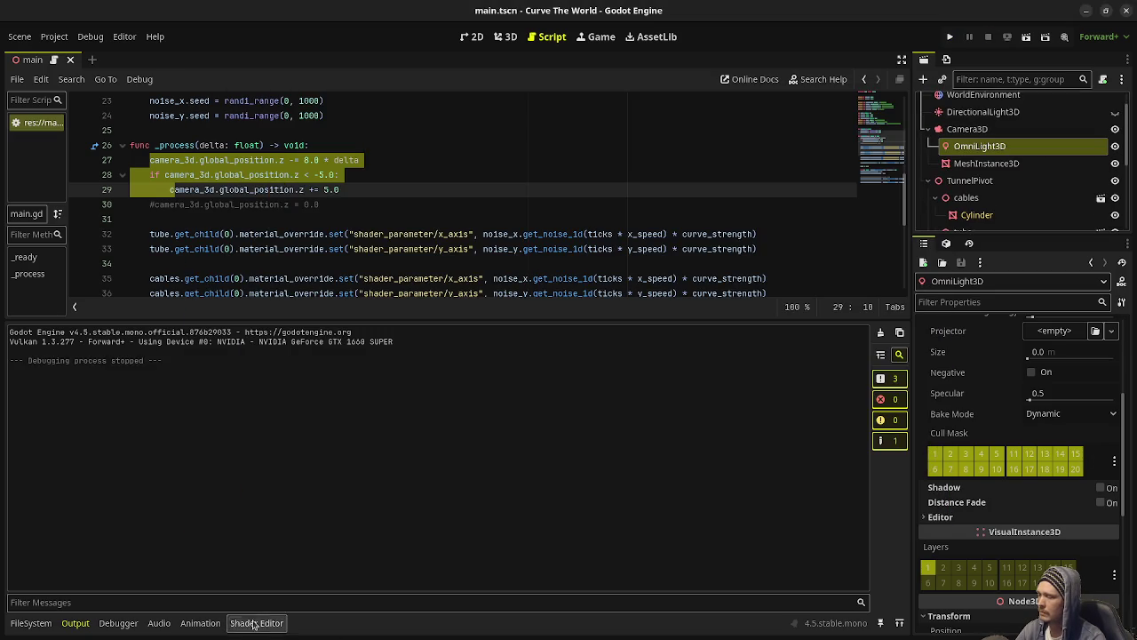
click(254, 622)
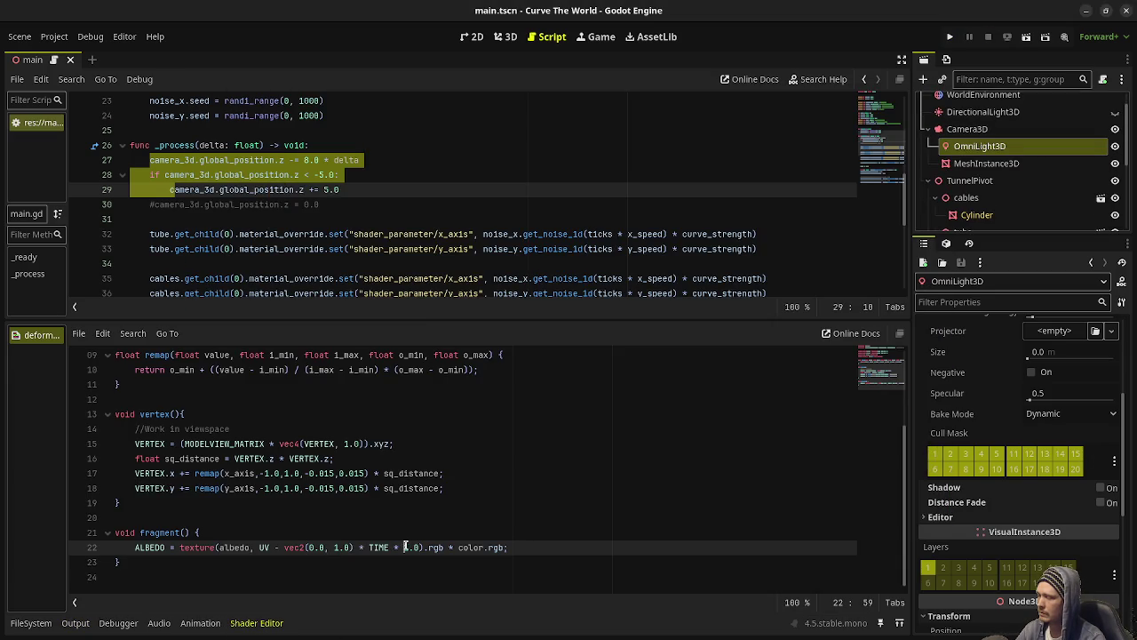
text(2)
key(ctrl+s)
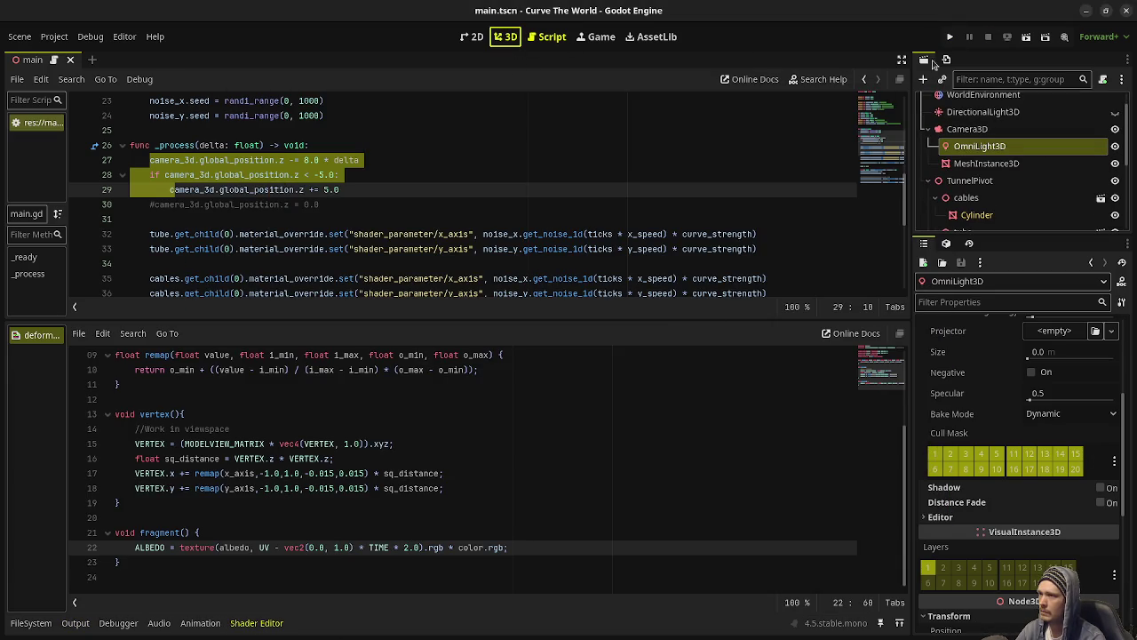
Edit the TIME multiplier on line 22 of the deform shader and save it.
key(ctrl+F2)
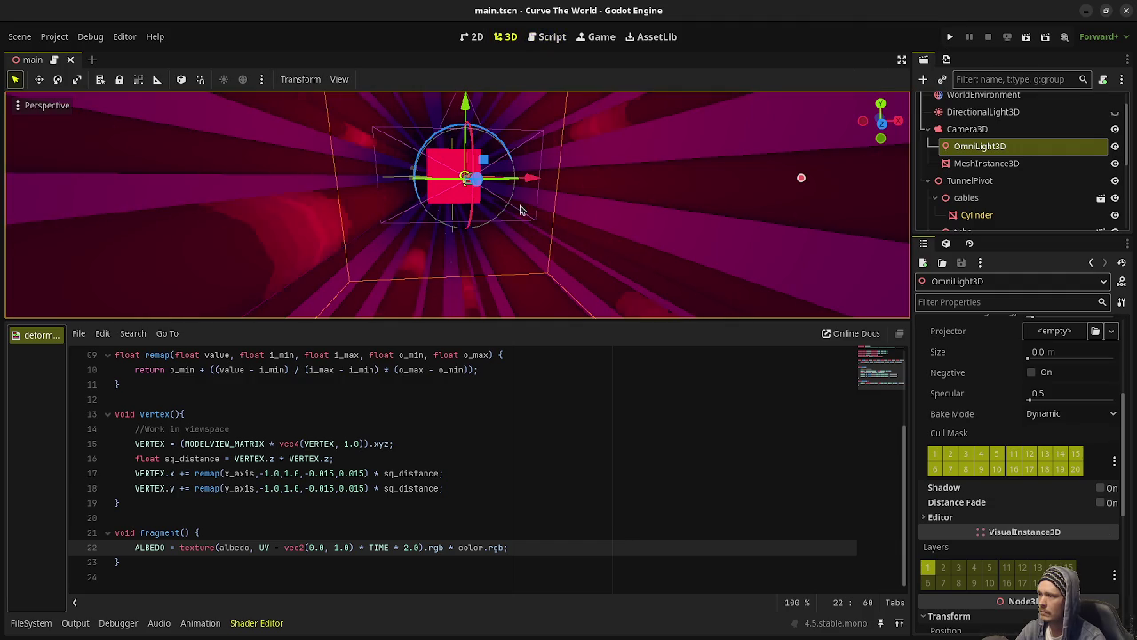
click(402, 548)
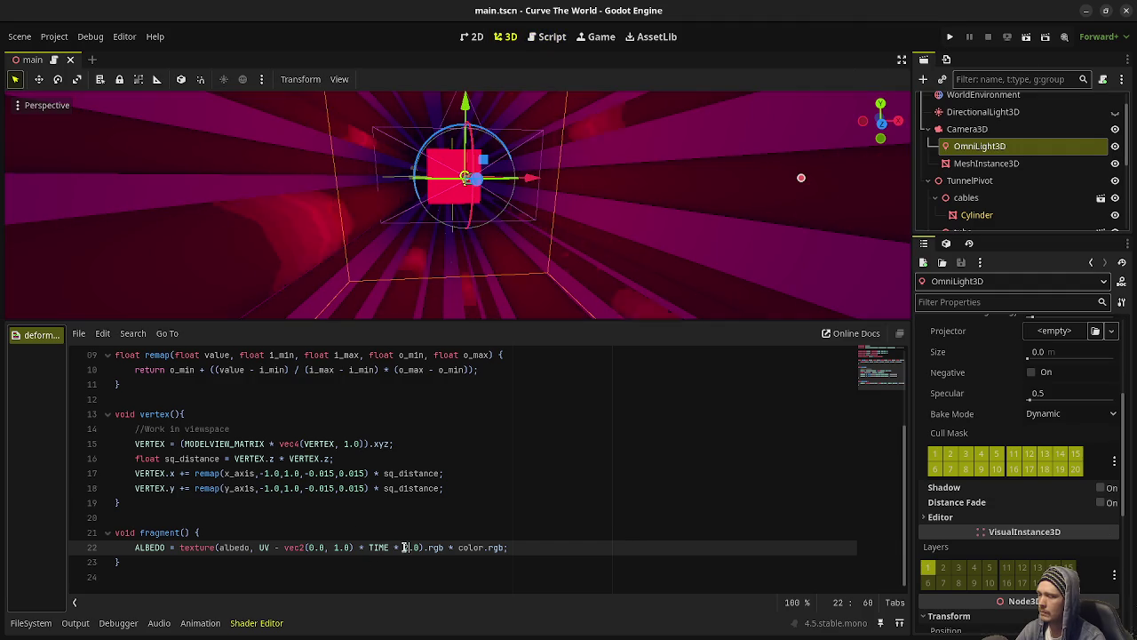
text(0)
key(Return)
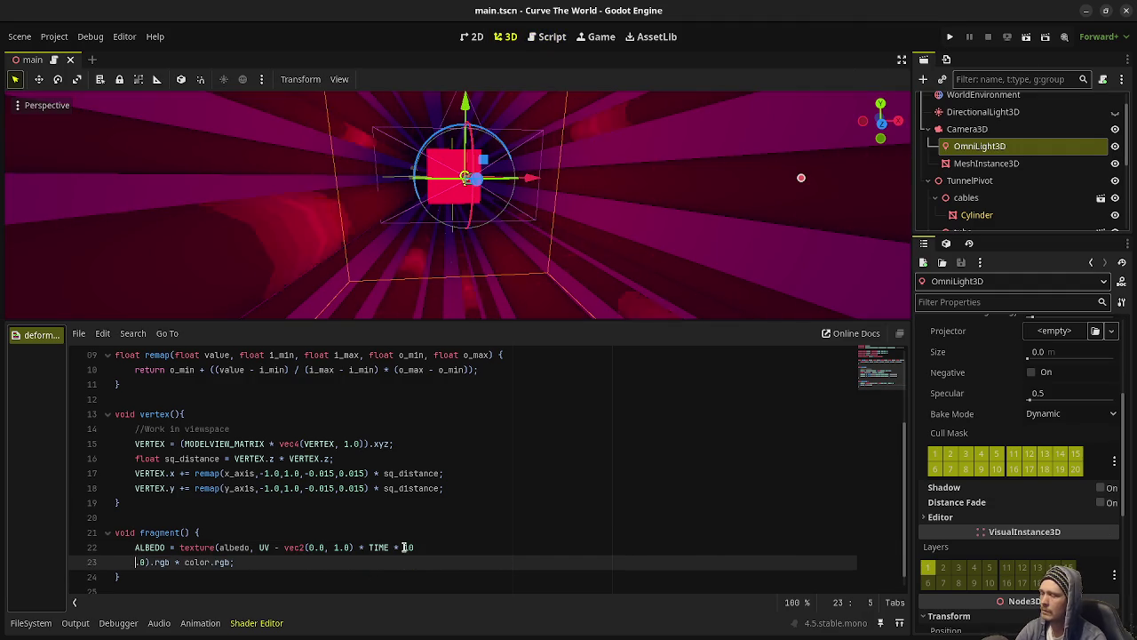
key(BackSpace)
key(BackSpace)
key(ctrl+s)
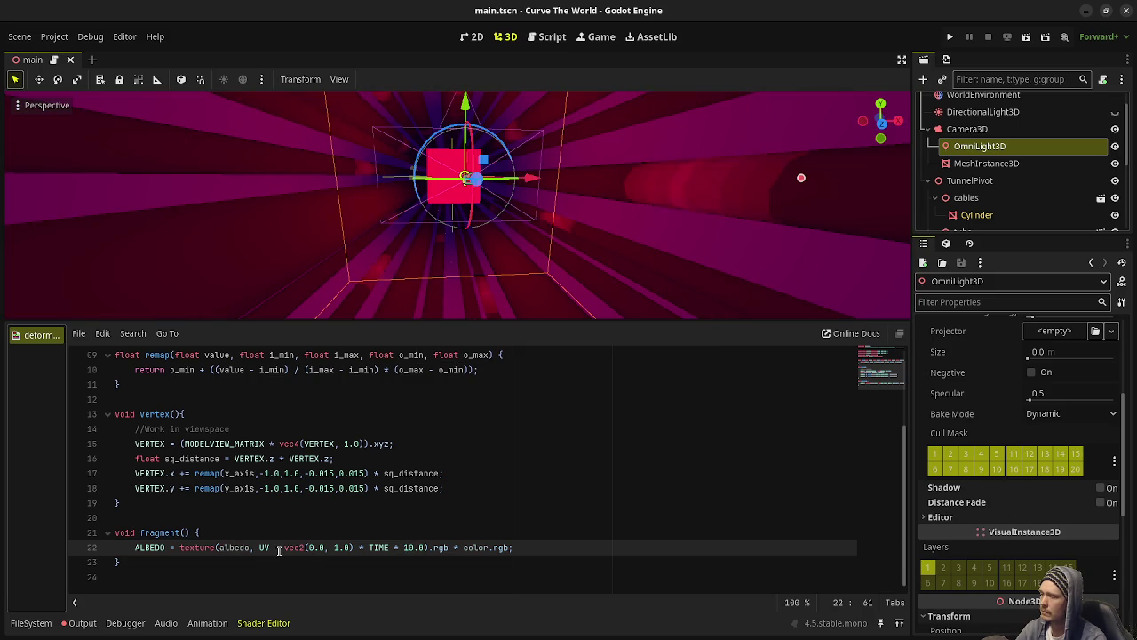
Change 'UV - vec2' to 'UV + vec2', cut the TIME multiplier to 1.0, and save.
click(278, 548)
key(ctrl+s)
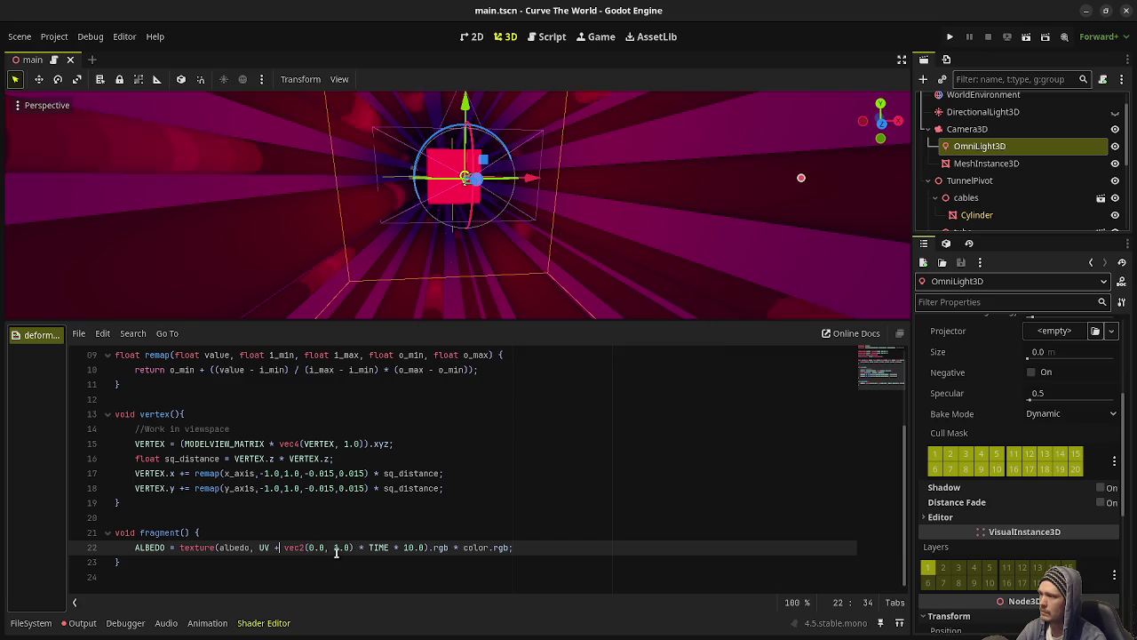
click(414, 547)
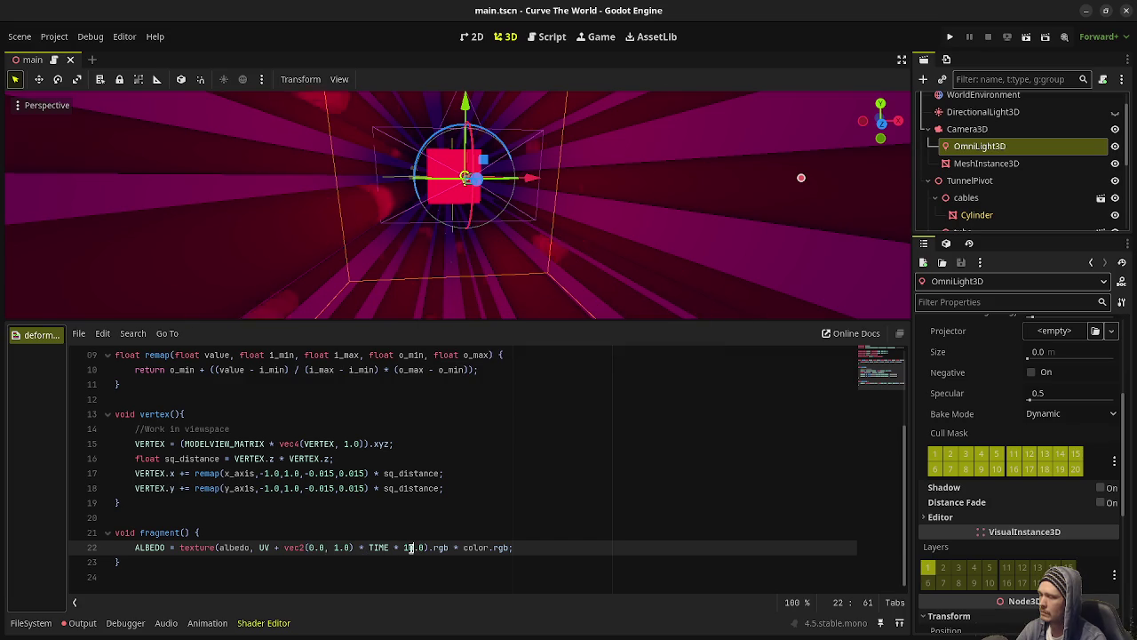
key(BackSpace)
key(ctrl+s)
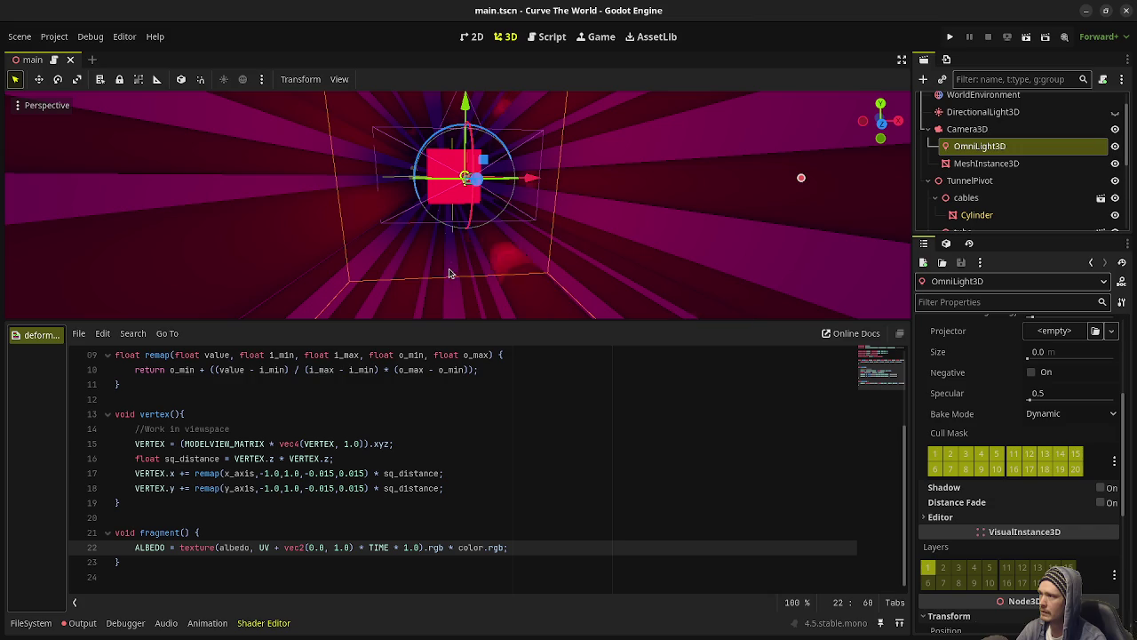
click(546, 36)
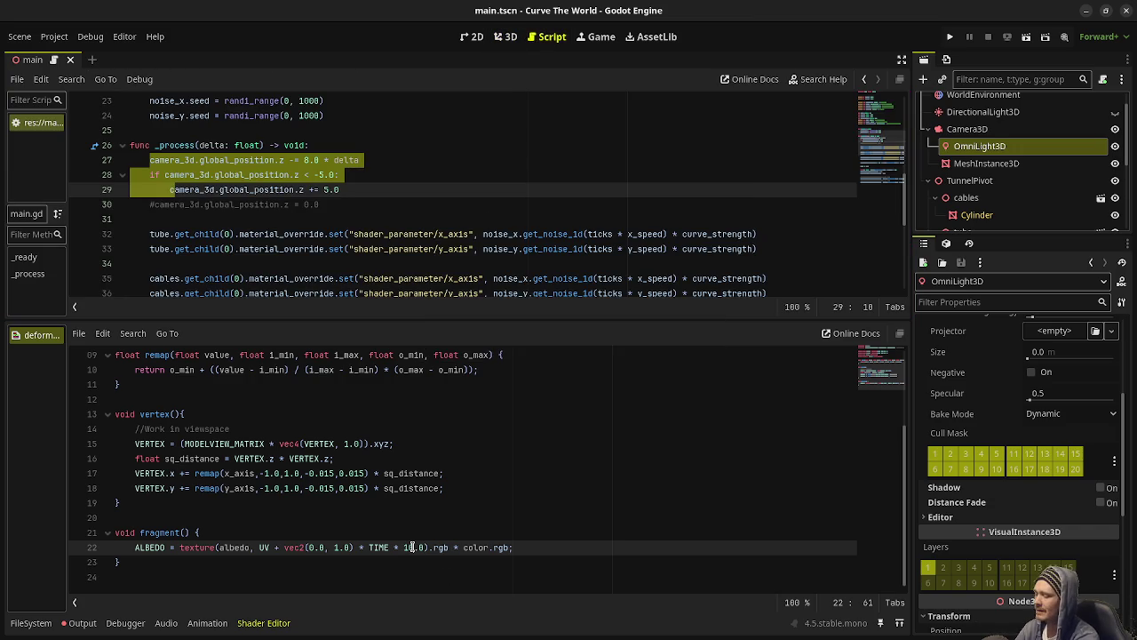
key(F5)
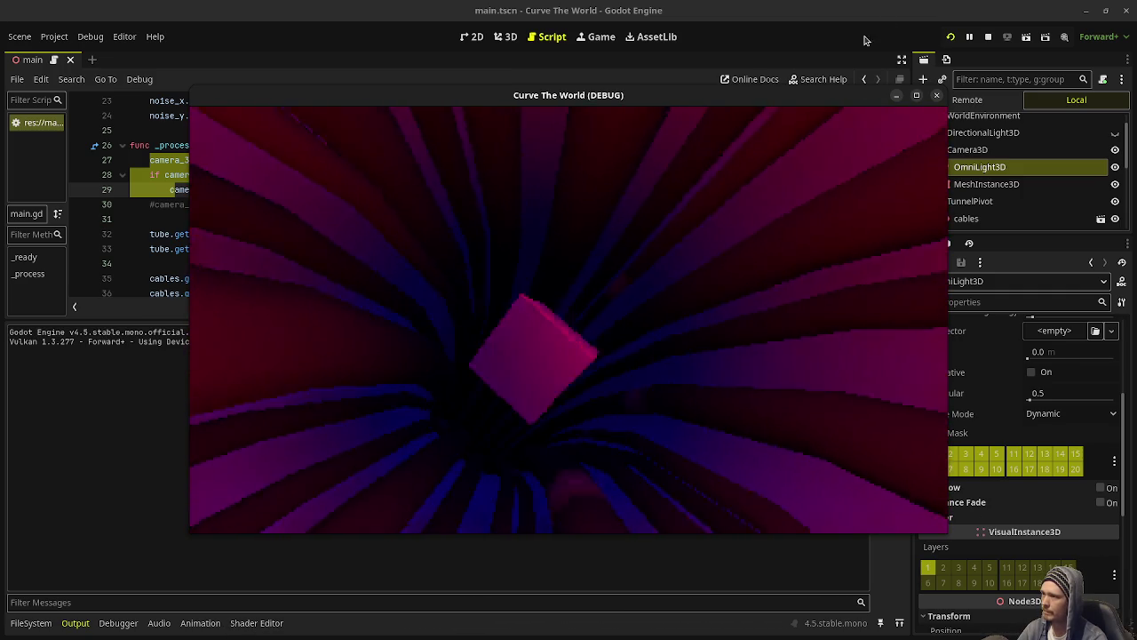
key(F8)
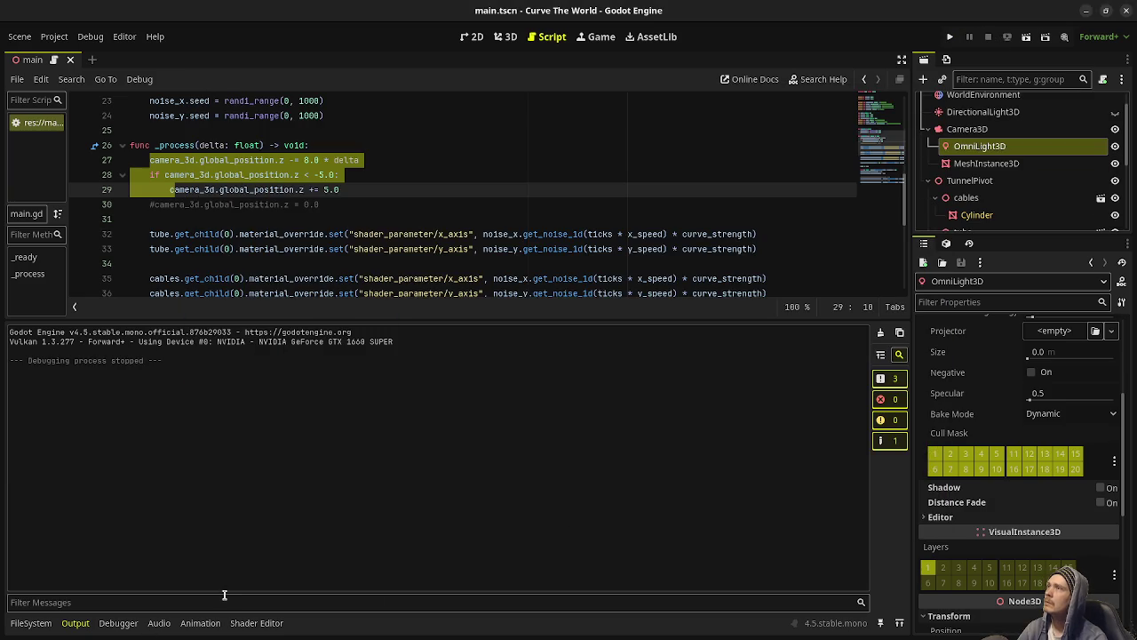
click(252, 627)
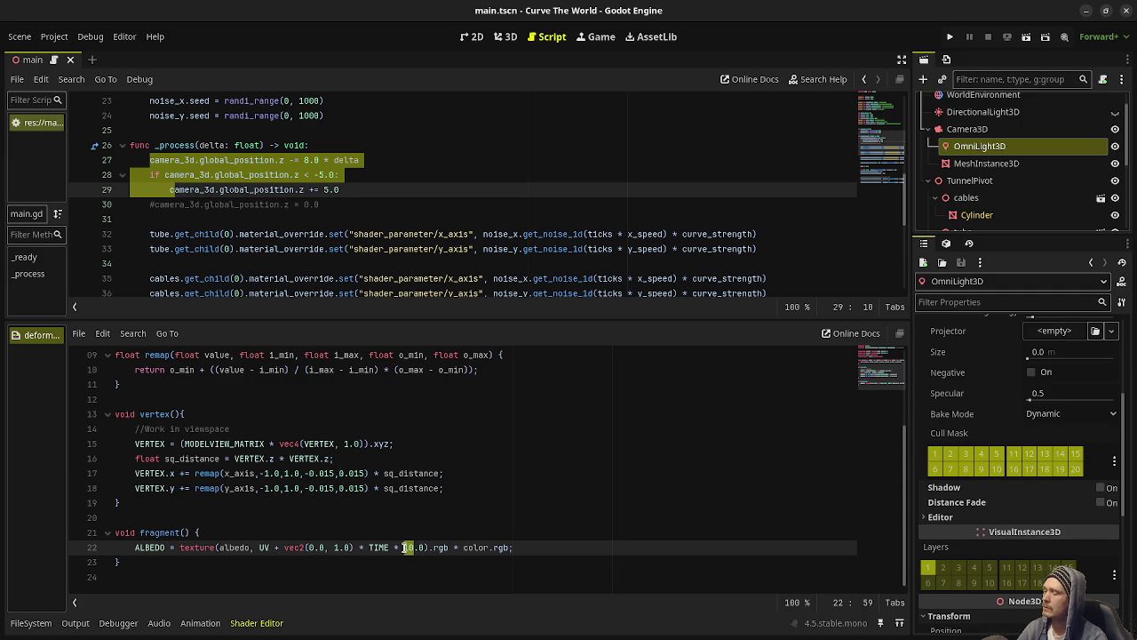
Set line 22's TIME multiplier to 1.0 and run the project with F5.
text(1.)
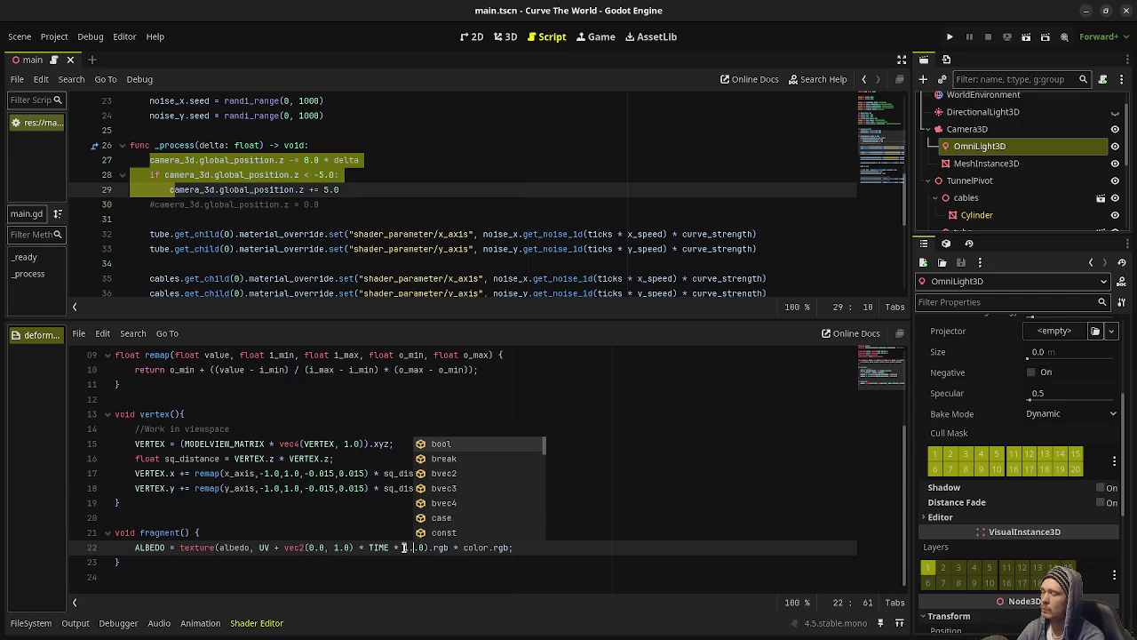
key(BackSpace)
key(BackSpace)
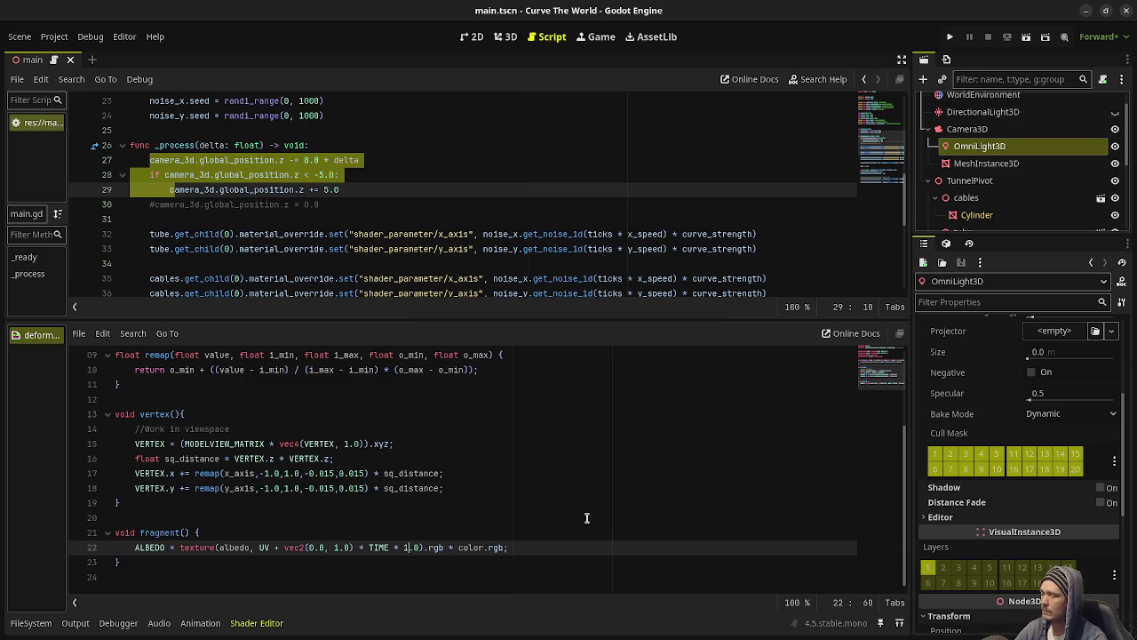
key(F5)
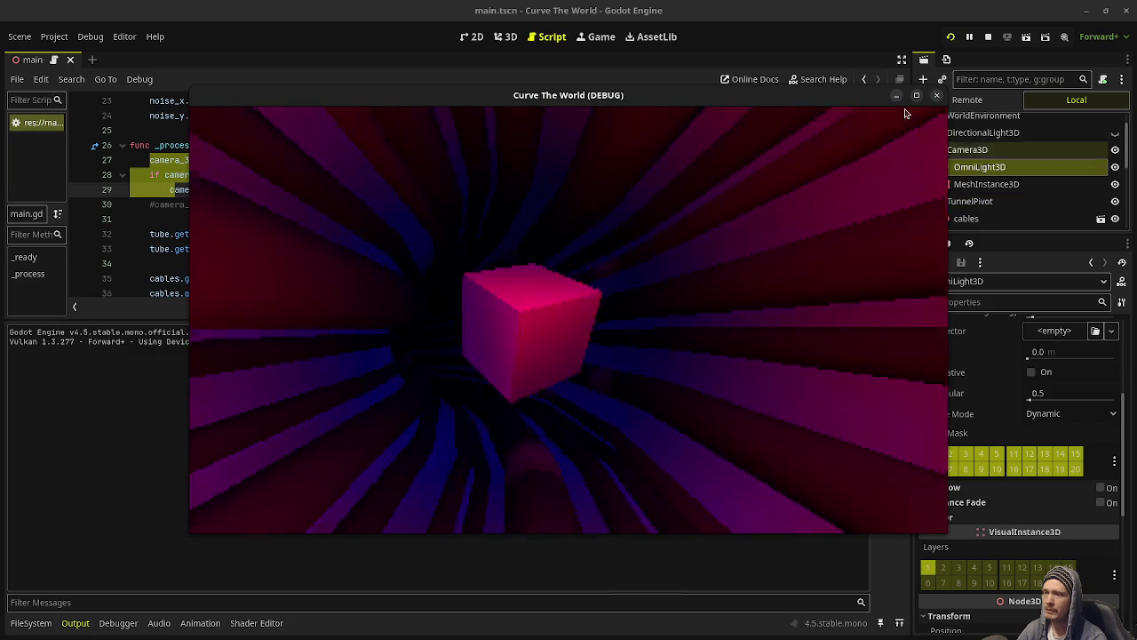
Move the game window aside and select the root Node3D to inspect Noise X and Noise Y.
drag(897, 96, 826, 106)
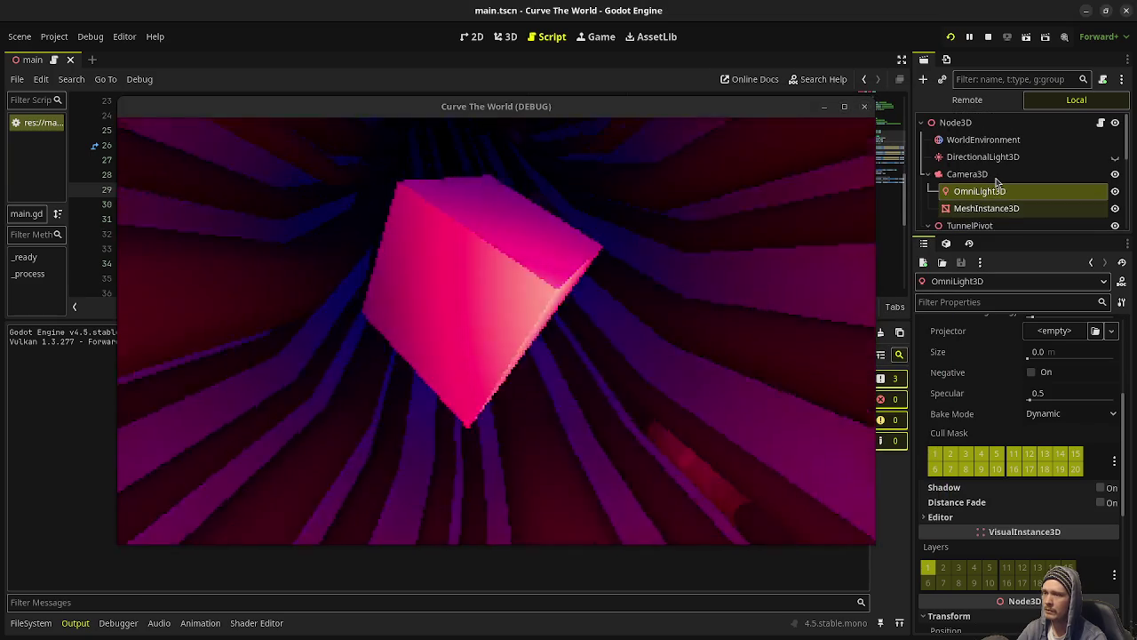
click(984, 126)
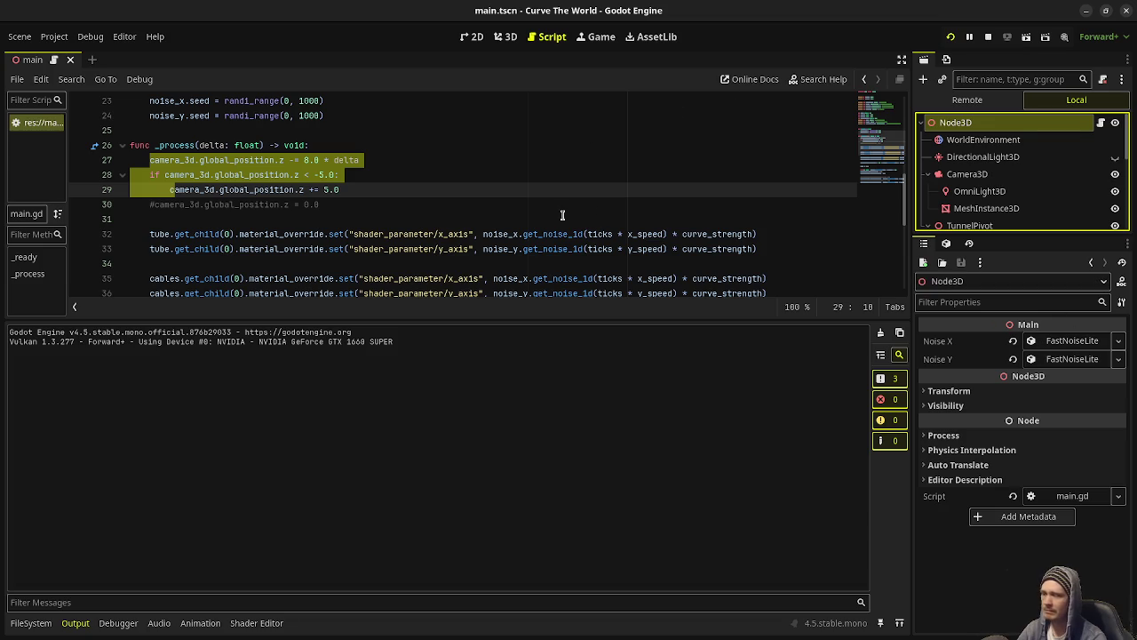
Return the Curve The World (DEBUG) window to the front of the editor.
key(F5)
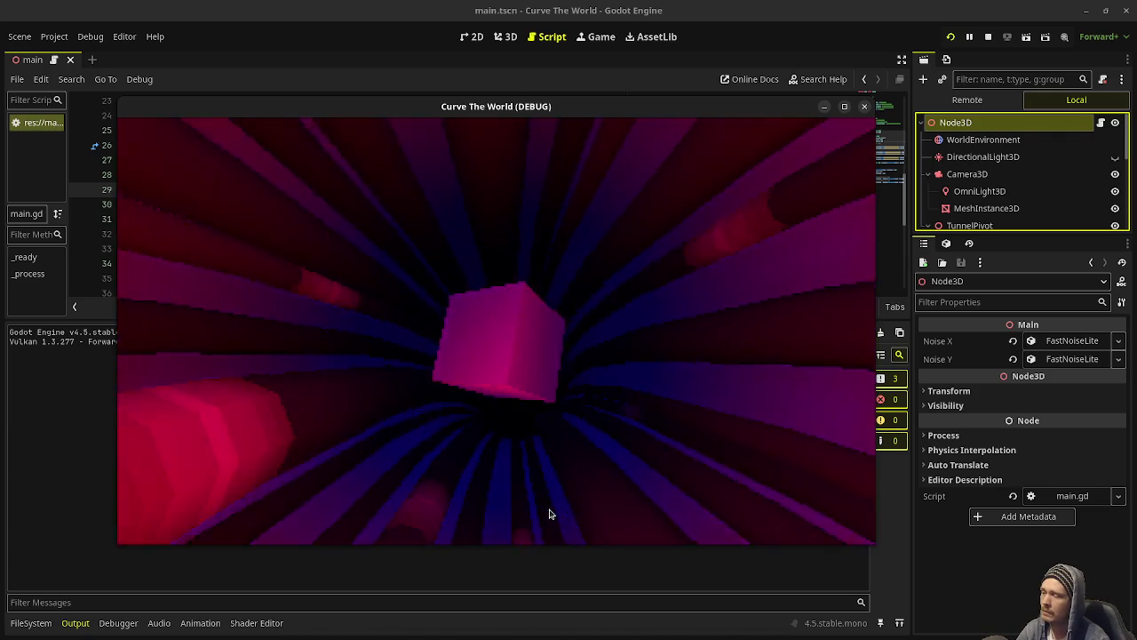
Maximize, then restore, the game window, and stop the Curve The World test run.
click(844, 105)
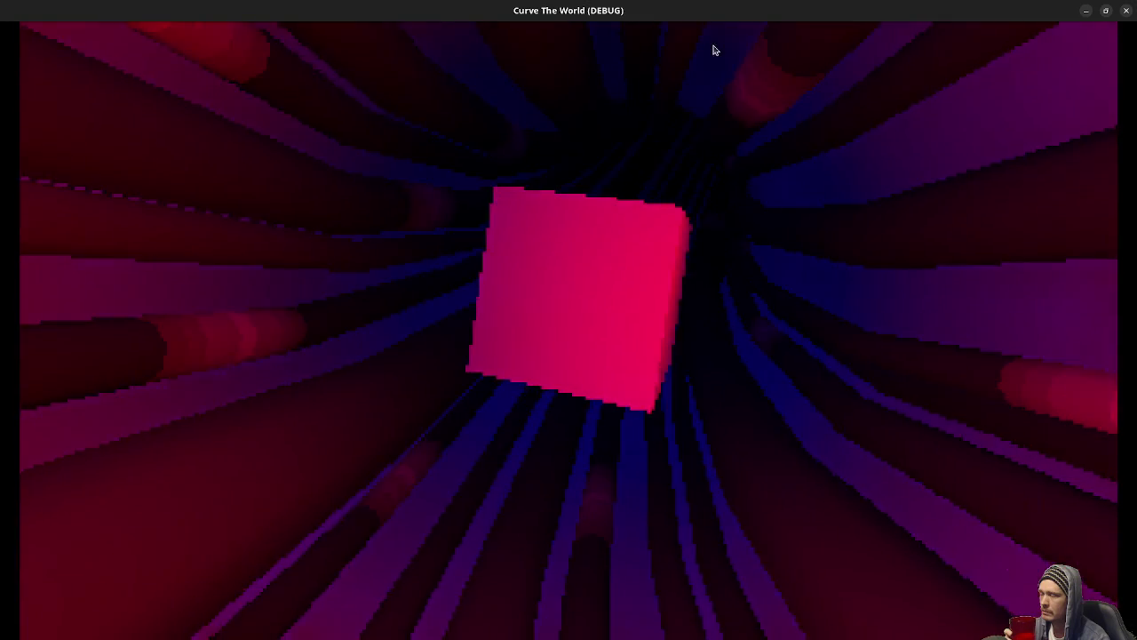
key(super+Down)
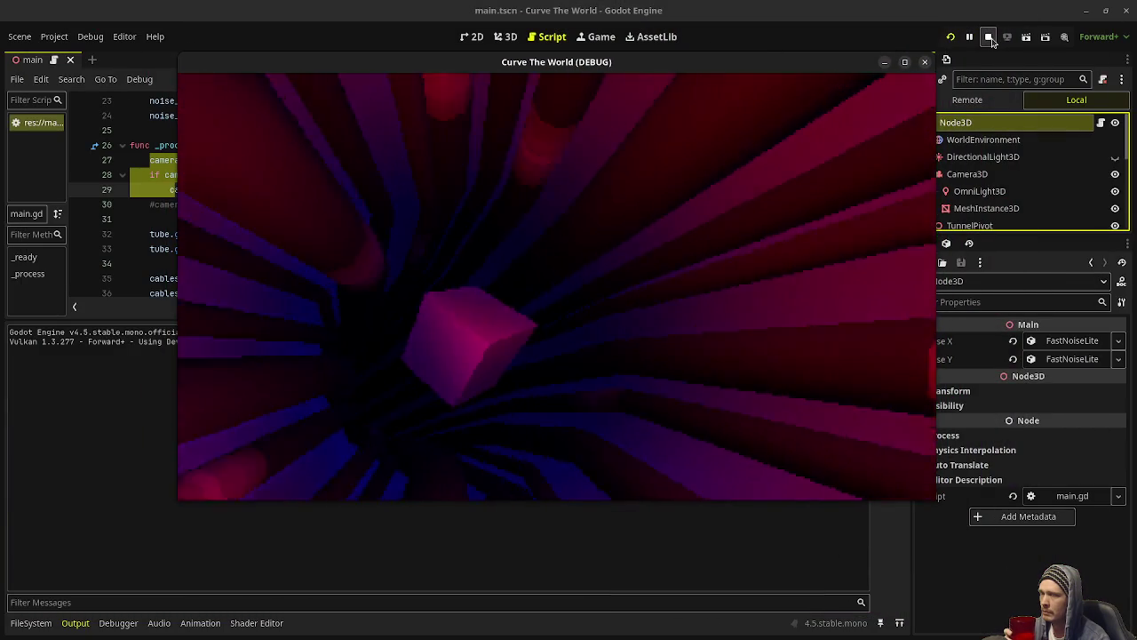
click(989, 37)
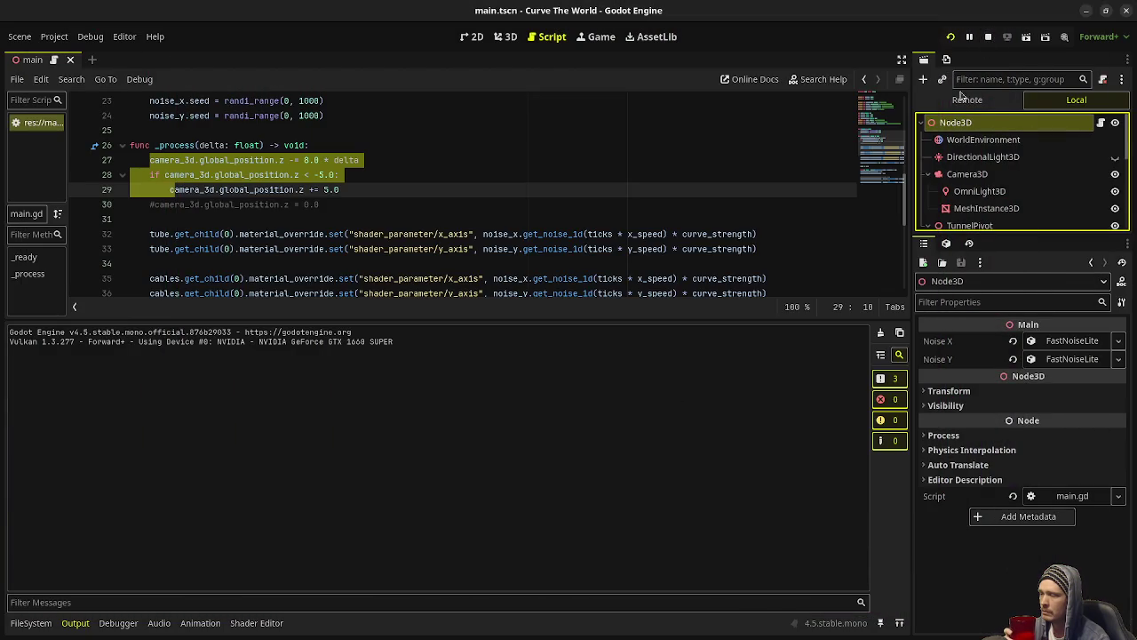
Review the deformation shader code in the Shader Editor, then run the project with F5.
click(242, 627)
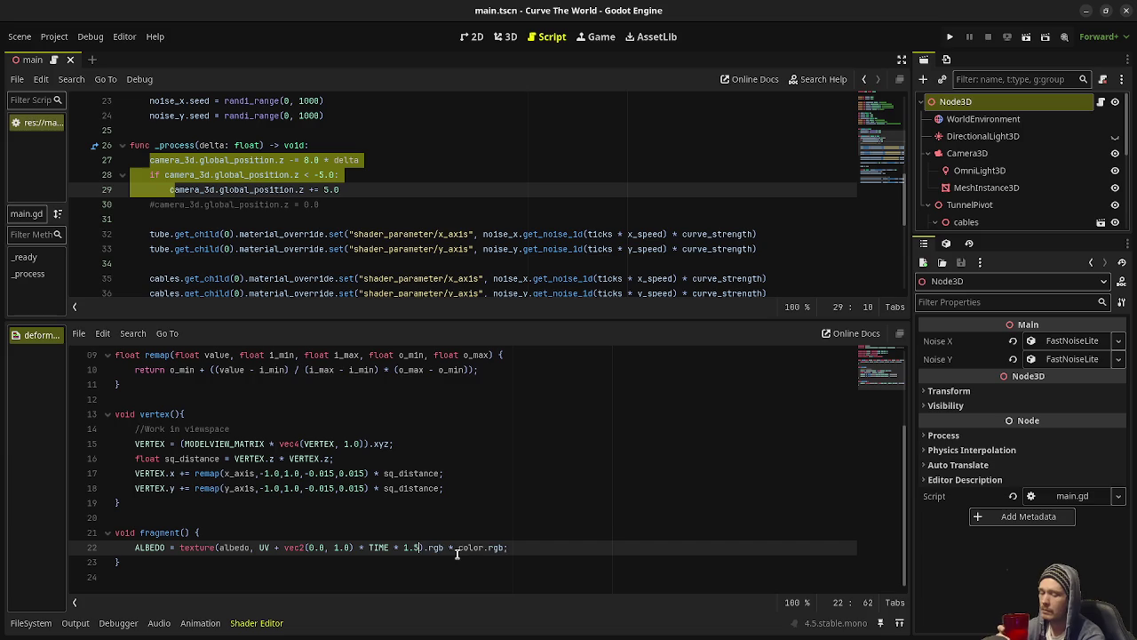
key(F5)
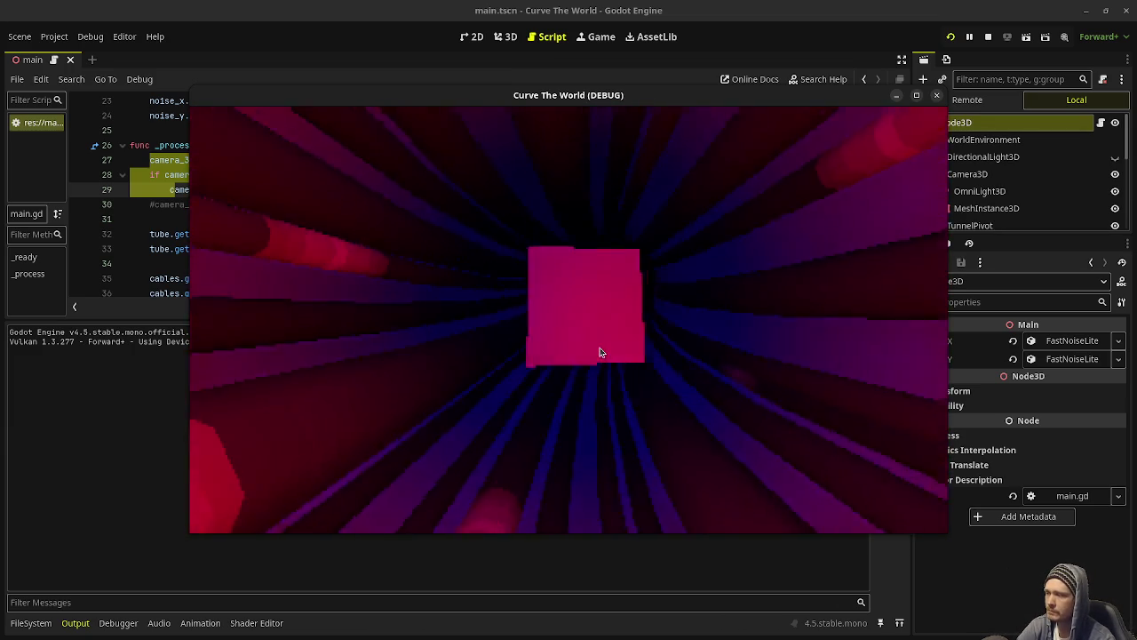
Watch the tunnel run full-screen, then stop the game with Escape.
click(916, 95)
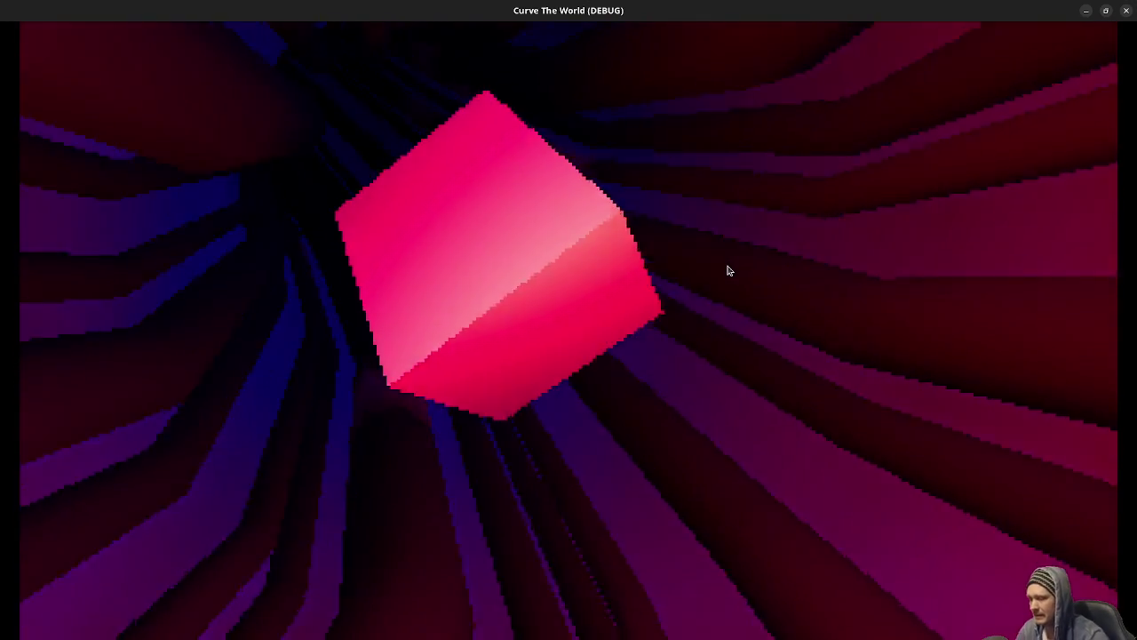
key(Escape)
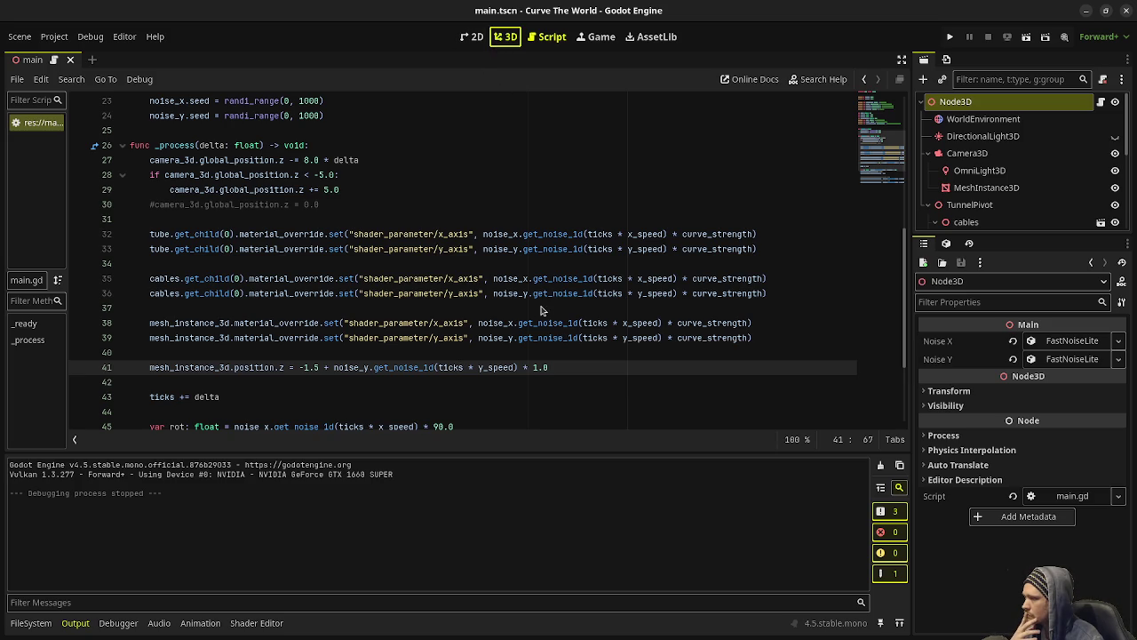
Switch to the main.tscn 3D viewport looking down the tunnel with Ctrl+F2.
key(ctrl+F2)
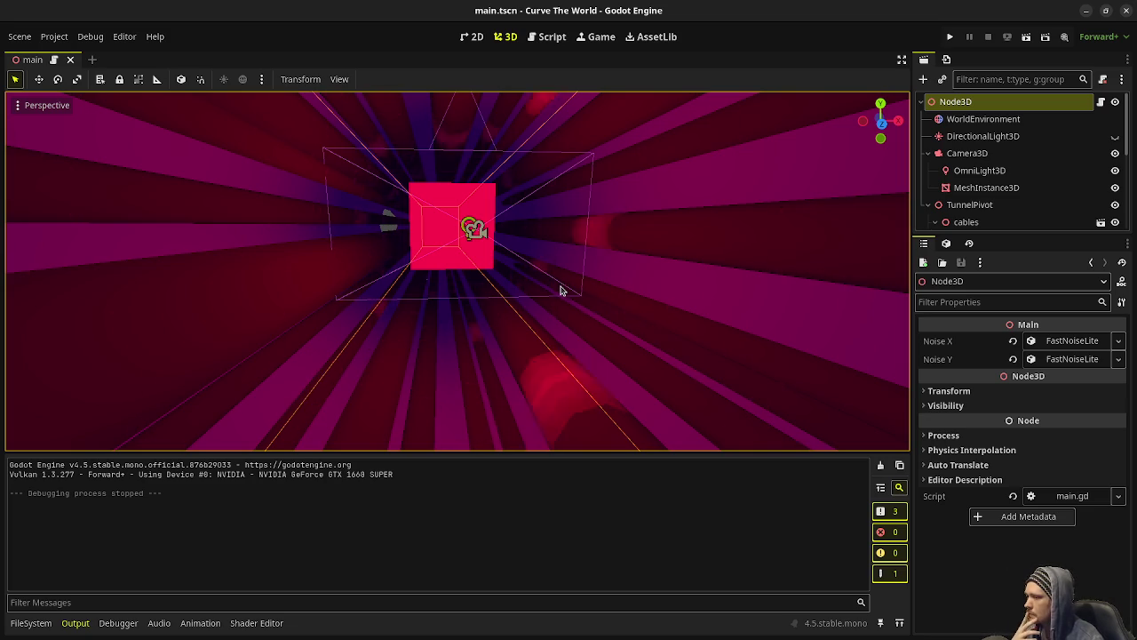
scroll(561, 291, down, 5)
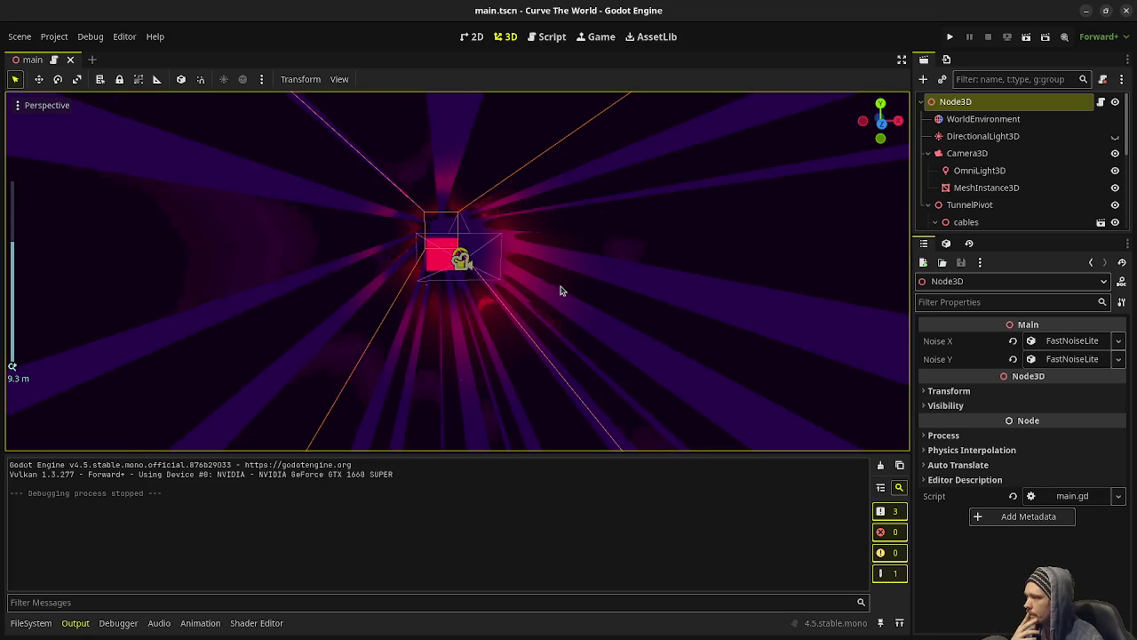
scroll(561, 291, down, 5)
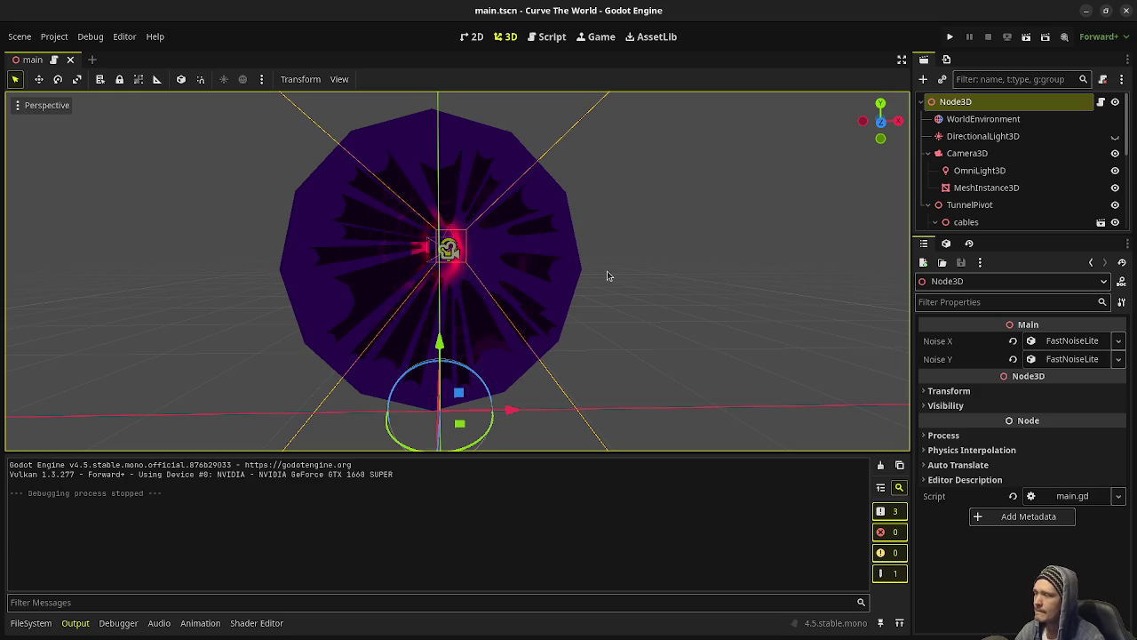
click(950, 36)
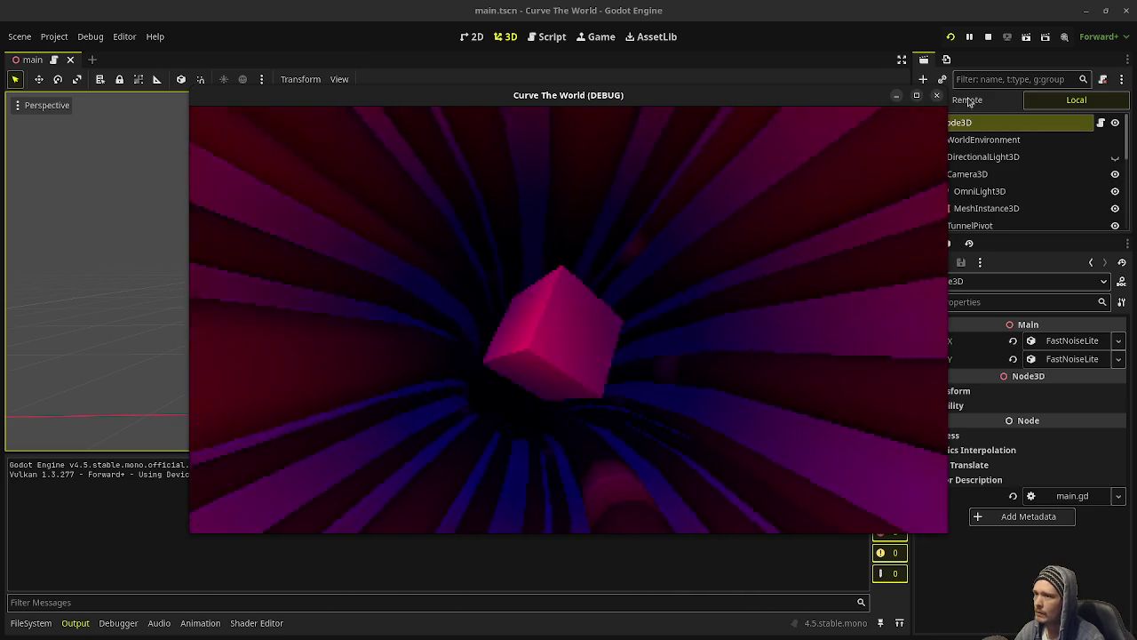
key(F8)
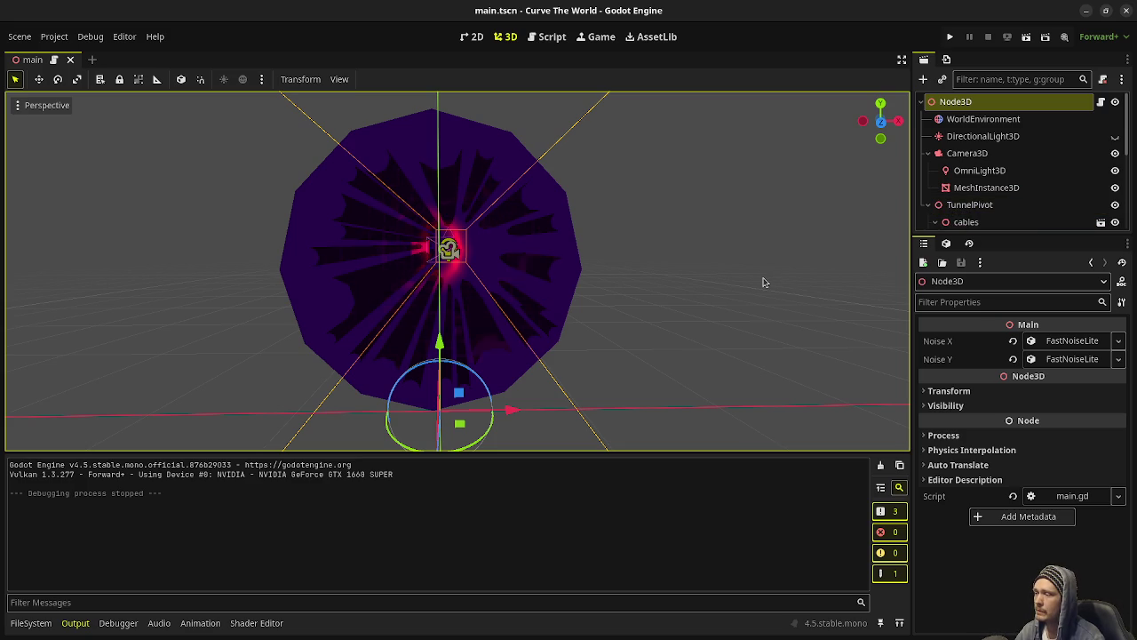
Select Tunnel through MeshInstance3D4 under TunnelPivot and delete all seven nodes.
click(974, 204)
scroll(977, 177, down, 2)
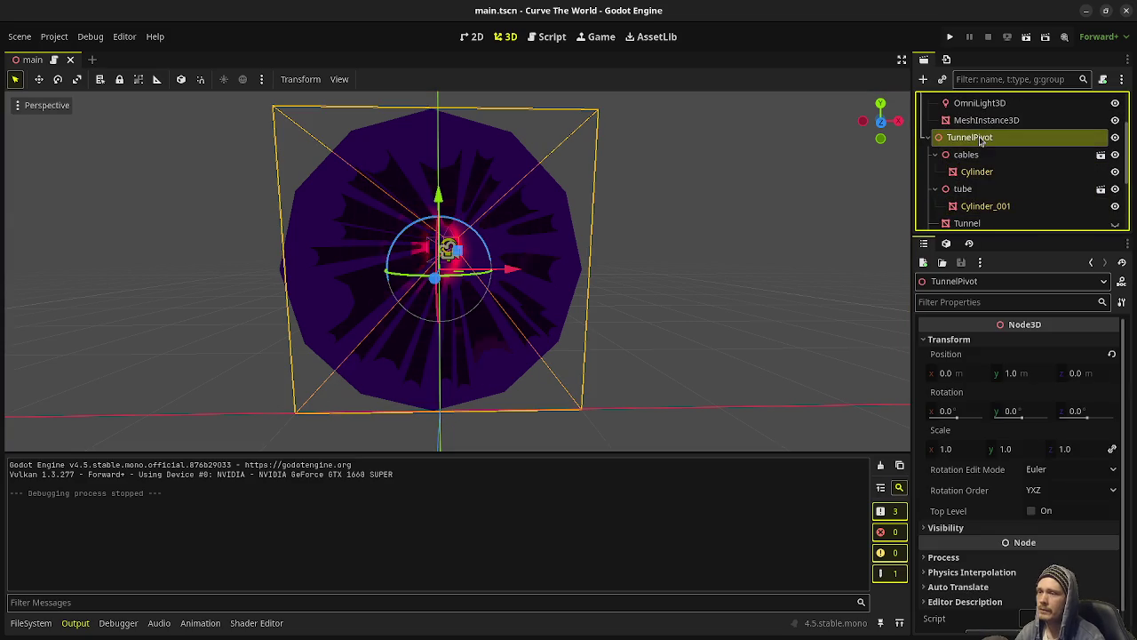
click(935, 154)
click(935, 171)
click(971, 192)
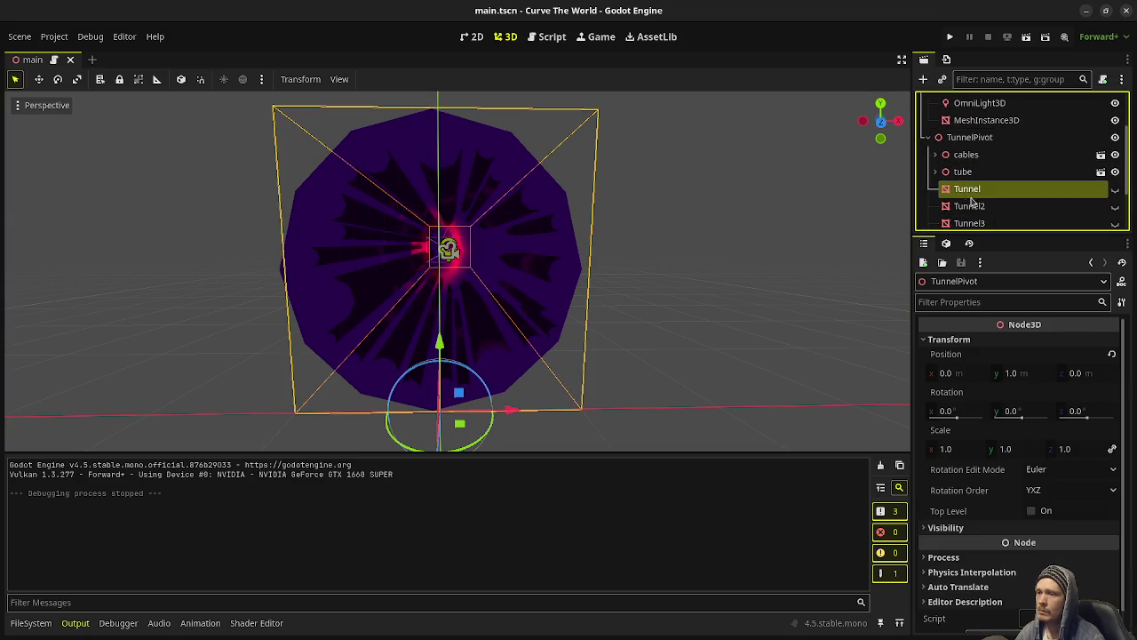
scroll(977, 209, down, 3)
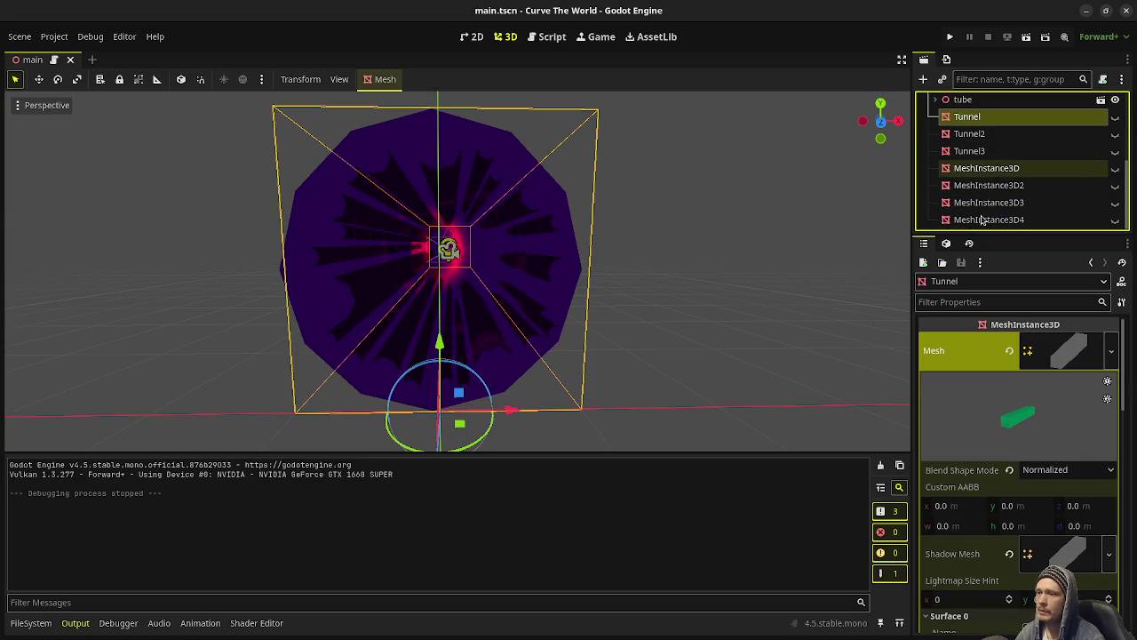
shift+click(982, 220)
right_click(970, 134)
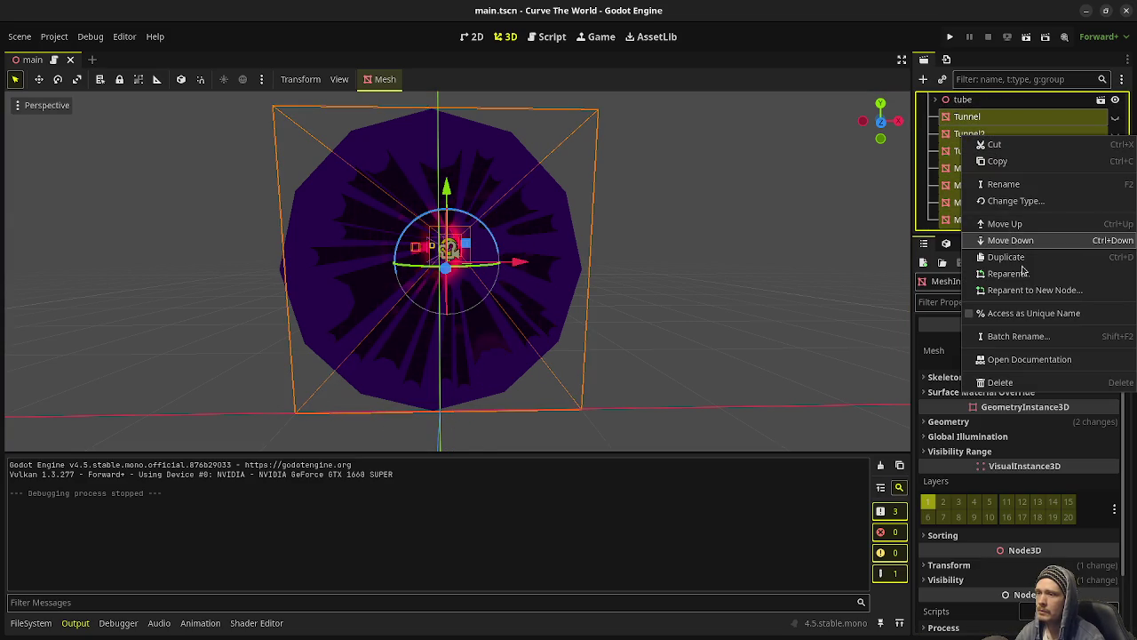
click(1011, 382)
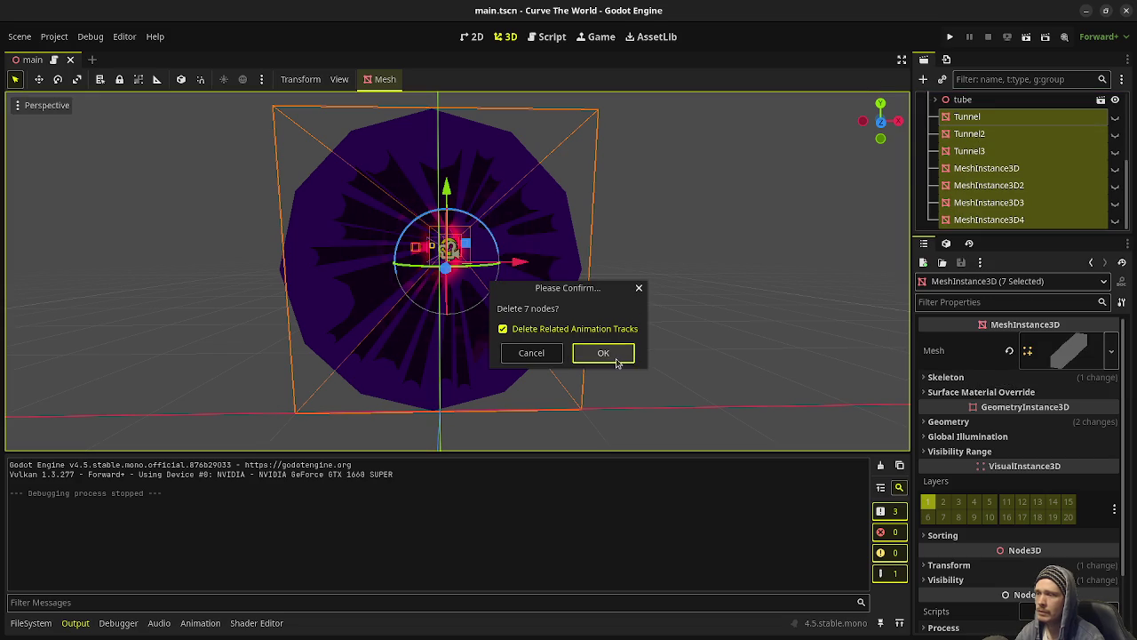
click(602, 352)
scroll(1051, 177, up, 1)
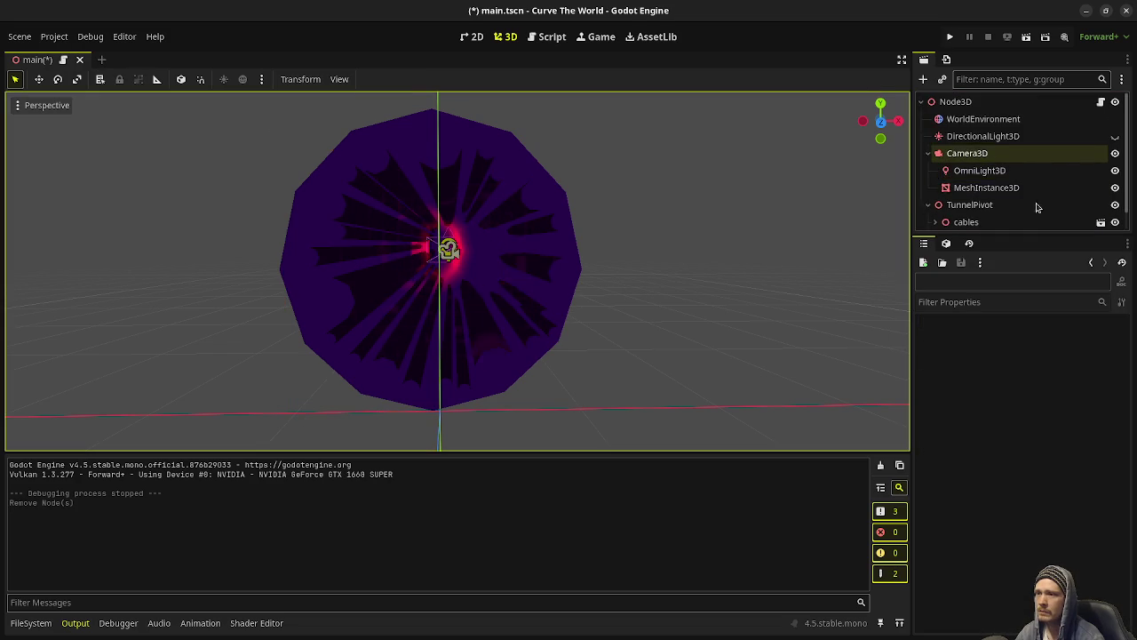
scroll(1038, 210, down, 1)
Add a MeshInstance3D child to TunnelPivot and give it a new CylinderMesh.
click(990, 186)
key(ctrl+a)
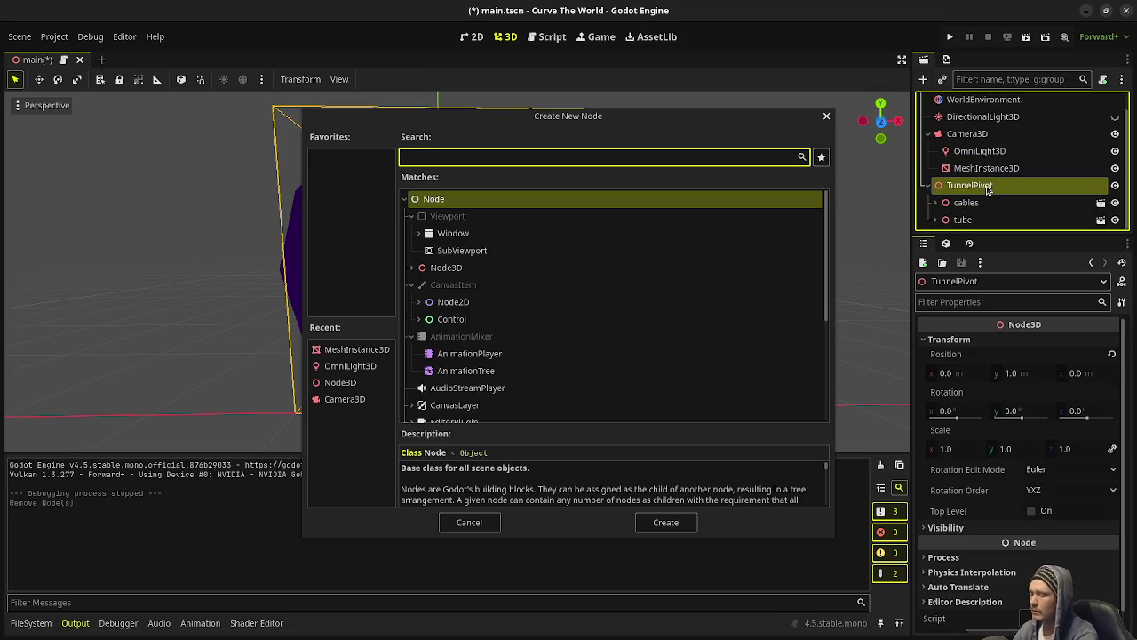
text(meshinsta)
key(Return)
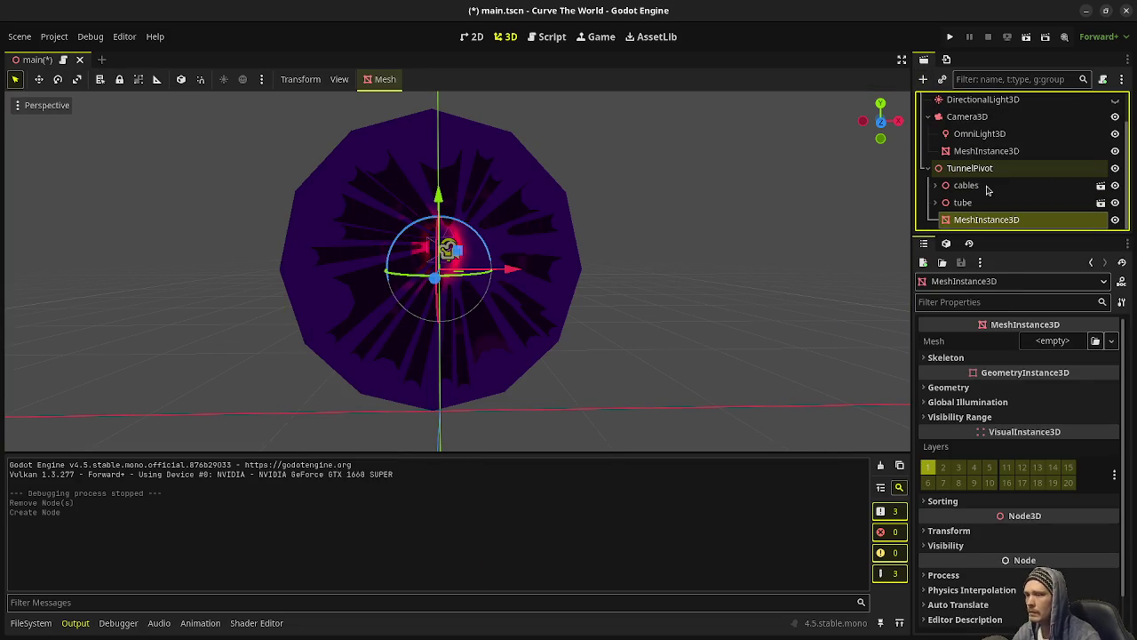
mouse_move(666, 287)
mouse_down()
mouse_move(607, 252)
mouse_move(675, 262)
mouse_up()
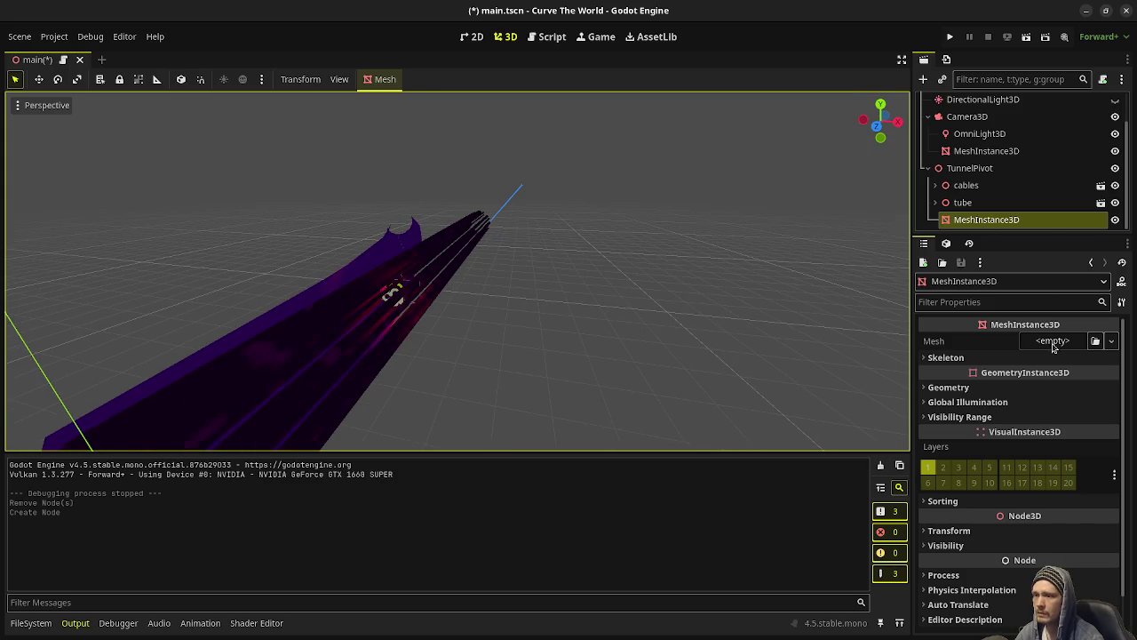
click(1054, 342)
click(1062, 441)
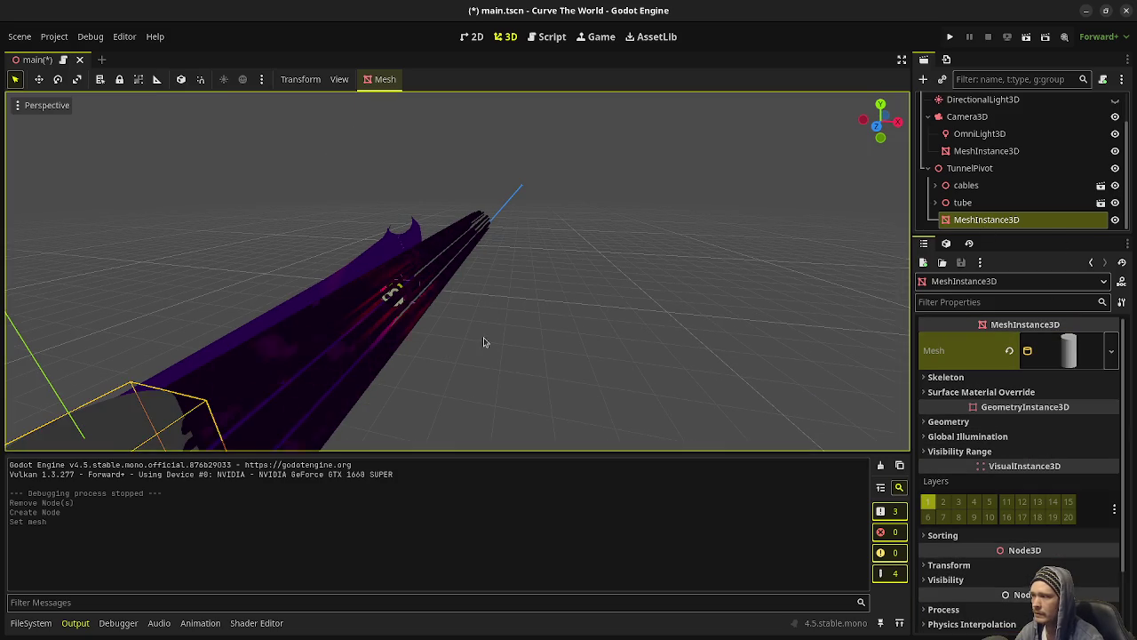
Rotate the new cylinder to lie along the tunnel.
scroll(356, 348, down, 5)
mouse_move(356, 348)
mouse_down()
mouse_move(657, 274)
mouse_move(497, 280)
mouse_up()
scroll(660, 273, up, 3)
key(r)
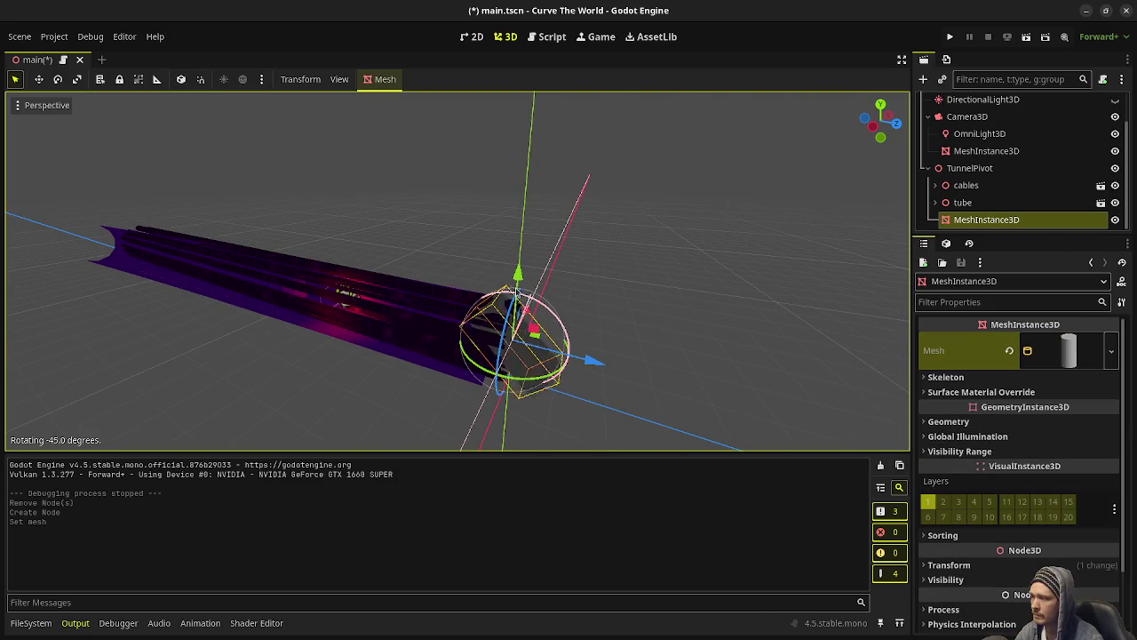
click(467, 289)
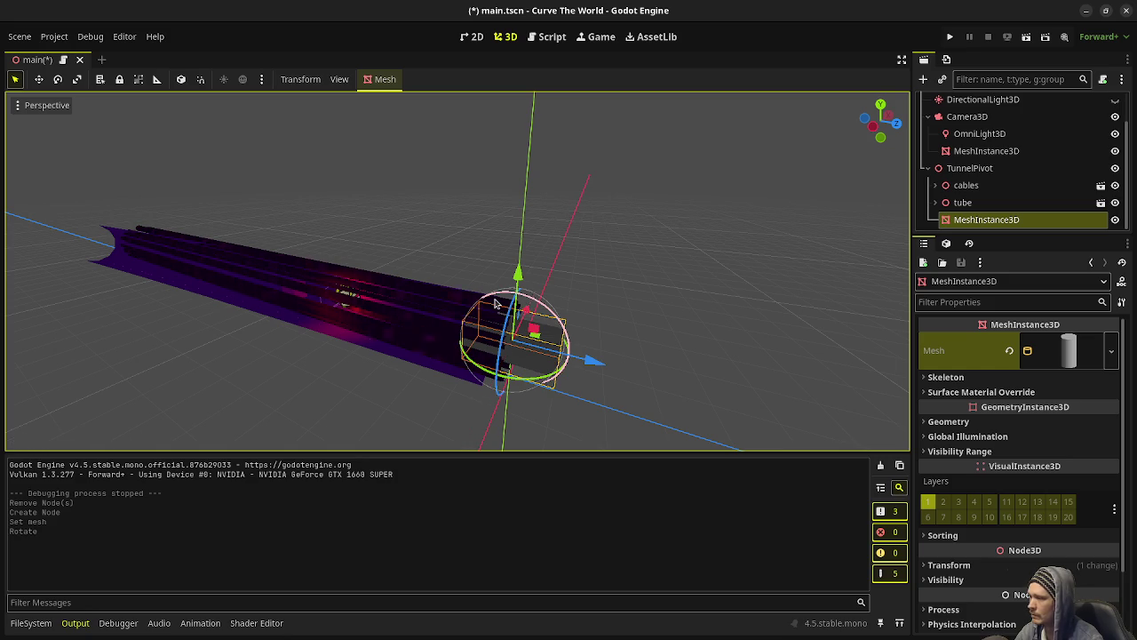
Set the cylinder's Top Radius and Bottom Radius to 1.0.
click(1075, 355)
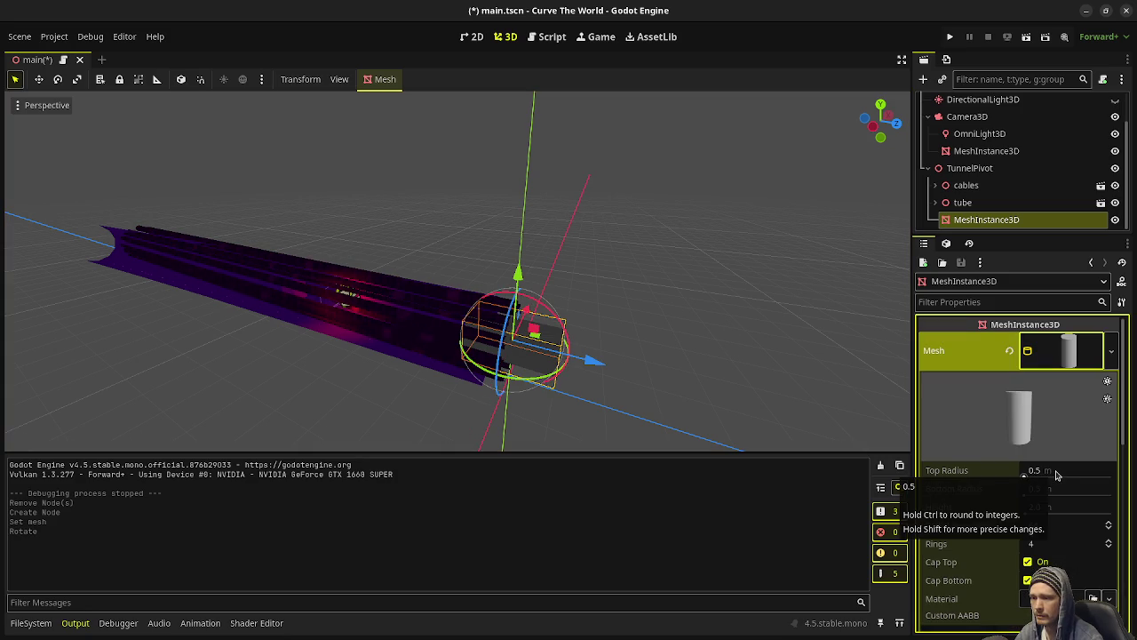
mouse_move(755, 415)
mouse_down()
mouse_move(665, 358)
mouse_move(668, 371)
mouse_up()
click(1047, 478)
text(1)
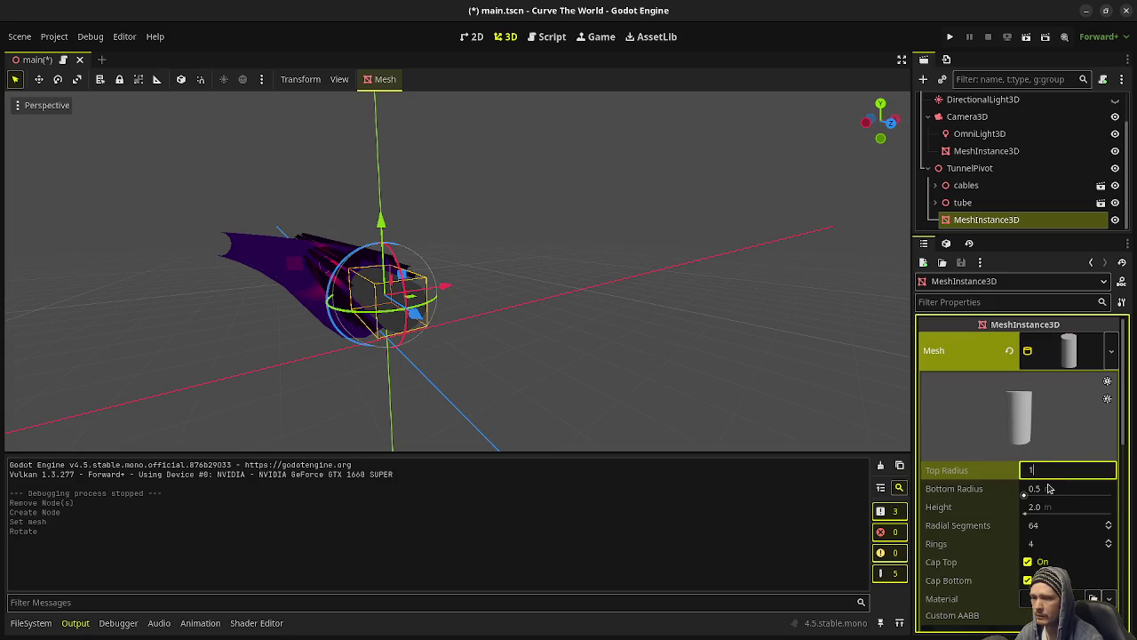
click(1048, 488)
text(1)
key(Return)
mouse_move(518, 350)
mouse_down()
mouse_move(563, 370)
mouse_move(630, 353)
mouse_move(638, 315)
mouse_move(604, 305)
mouse_up()
scroll(604, 305, up, 3)
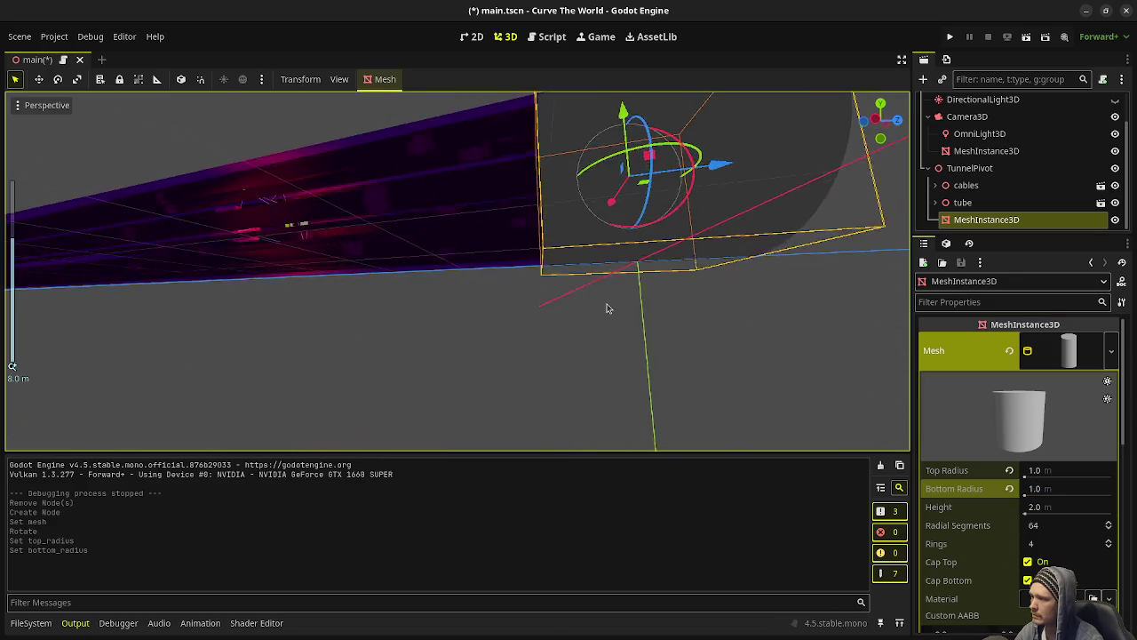
scroll(604, 305, down, 3)
scroll(523, 278, up, 2)
drag(522, 278, 471, 288)
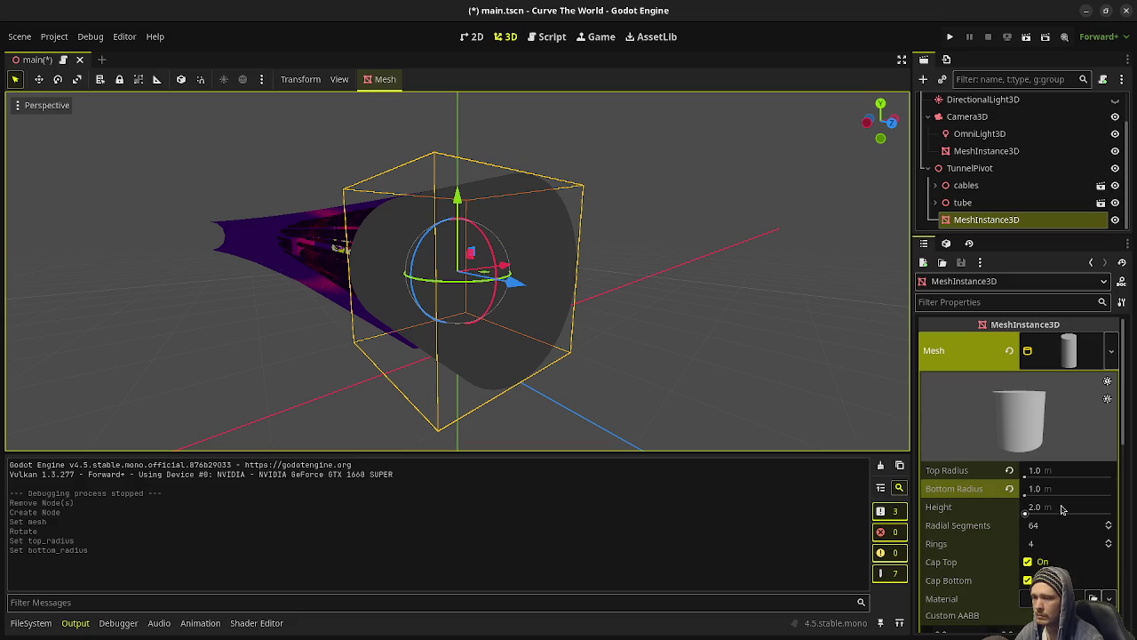
Make the cylinder 20.0 m high and move it 10 m along negative Z.
click(1062, 508)
key(Return)
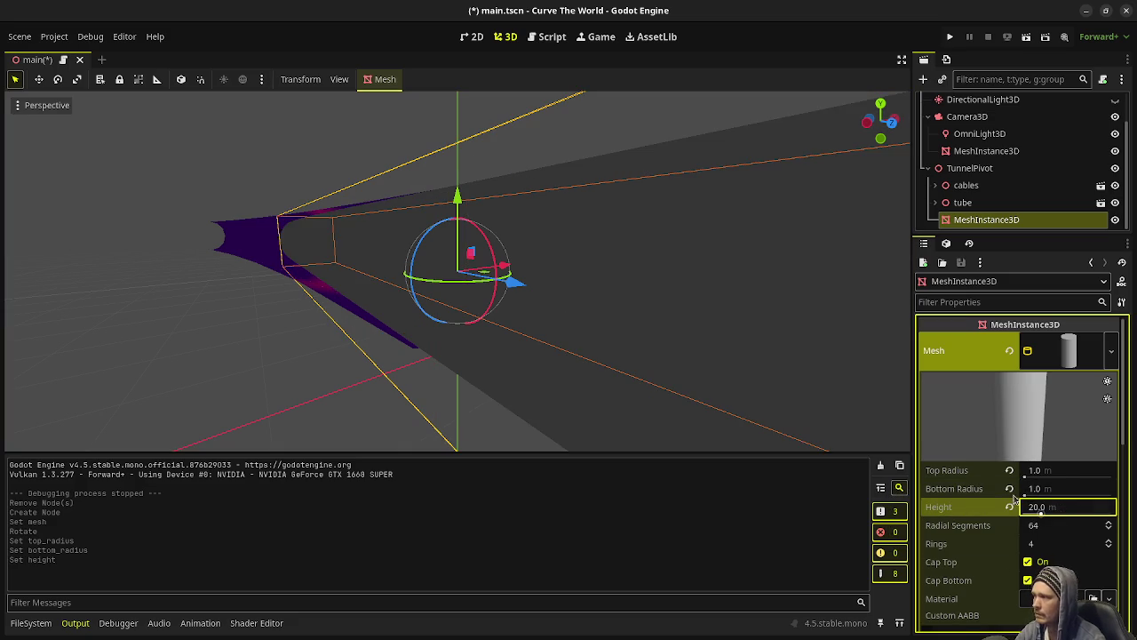
scroll(518, 291, down, 3)
mouse_move(518, 291)
mouse_down()
mouse_move(249, 209)
mouse_move(265, 244)
mouse_up()
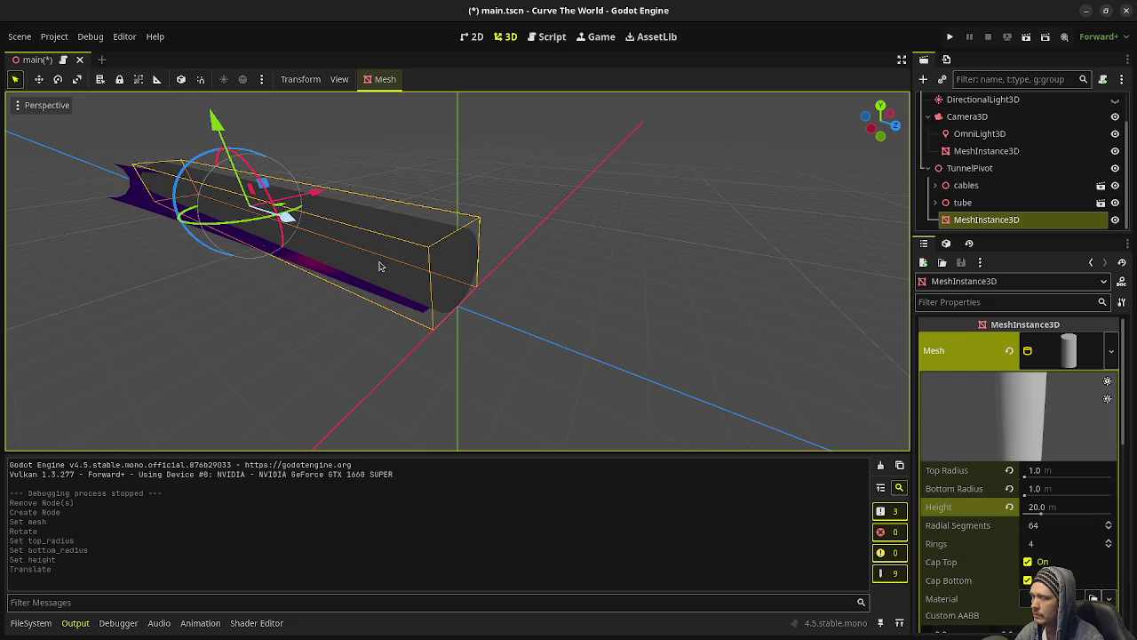
Set the cylinder mesh to 8 radial segments and 20 rings.
click(1000, 224)
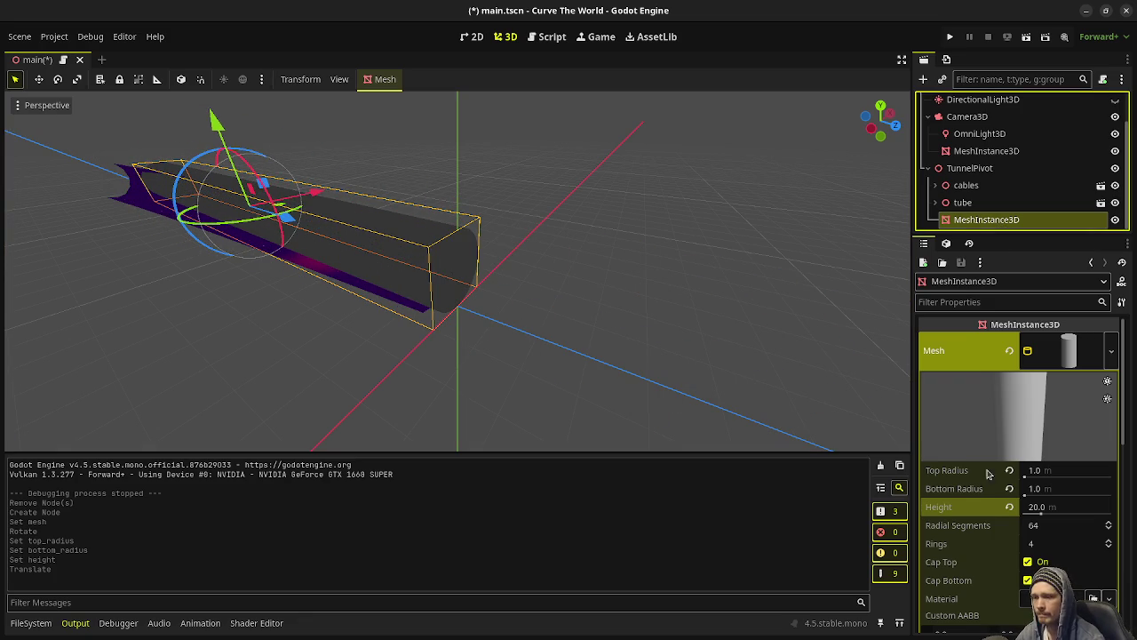
click(1035, 527)
text(8)
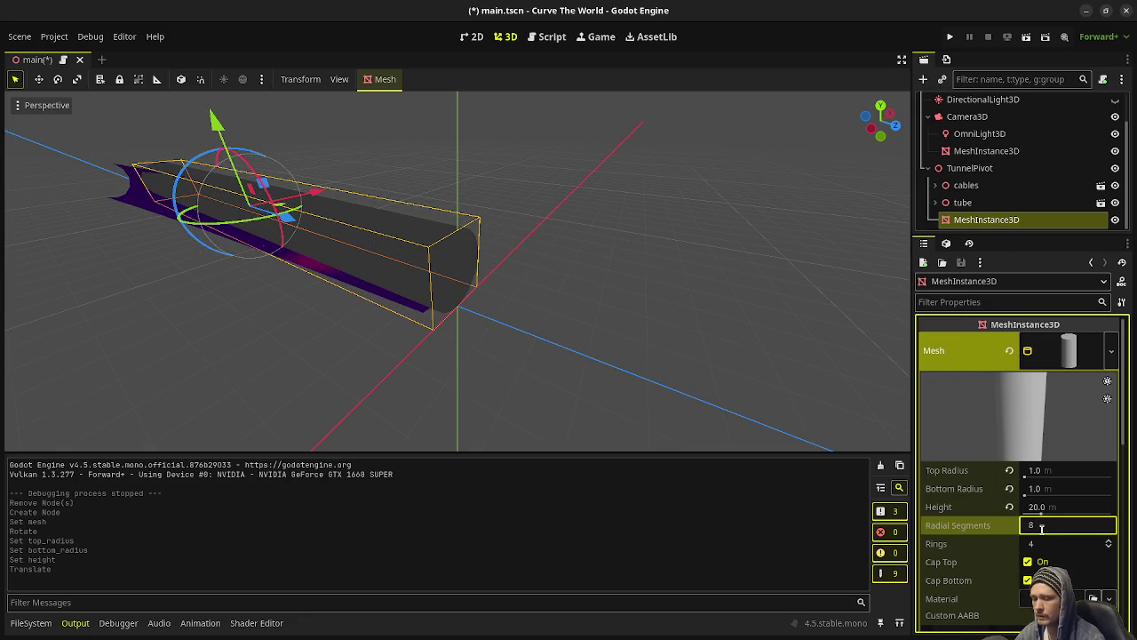
key(Return)
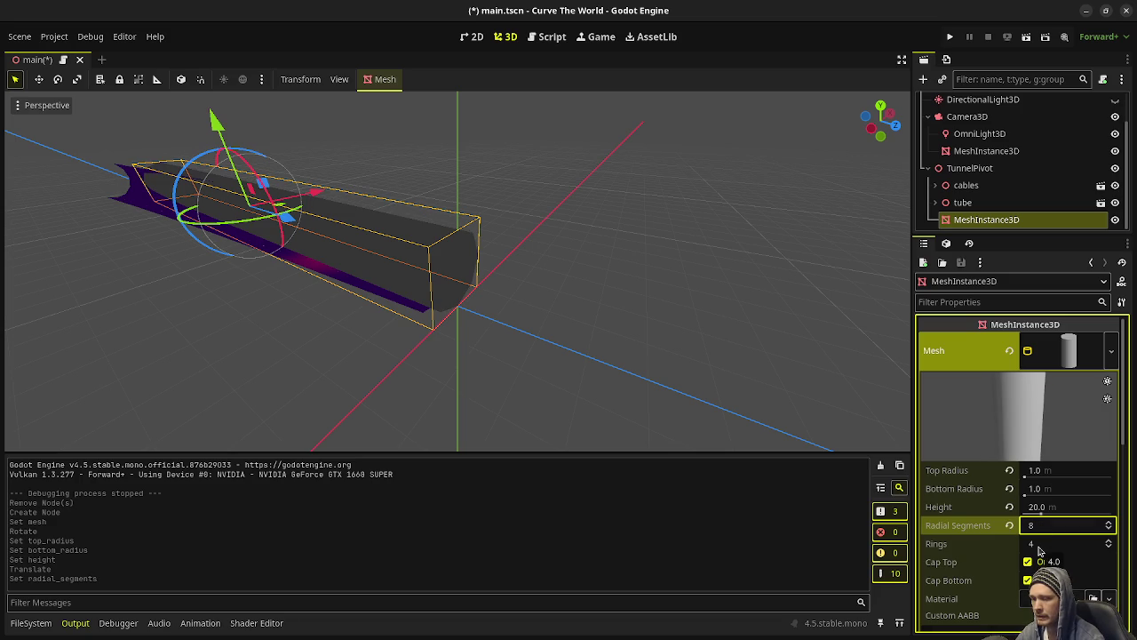
click(1039, 550)
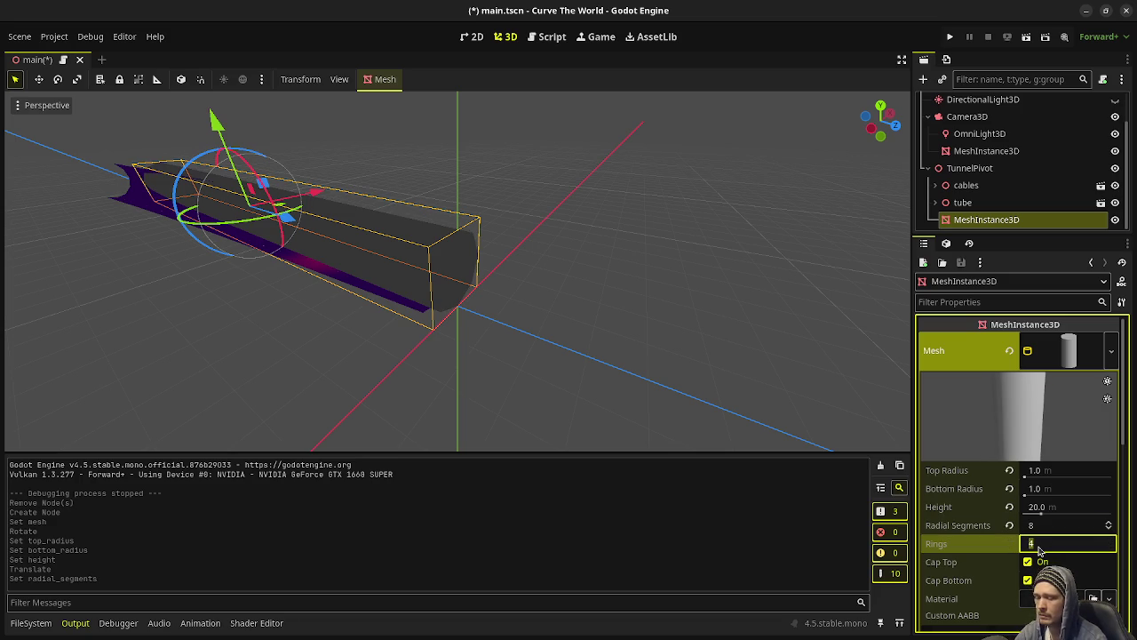
text(20)
key(Return)
click(388, 274)
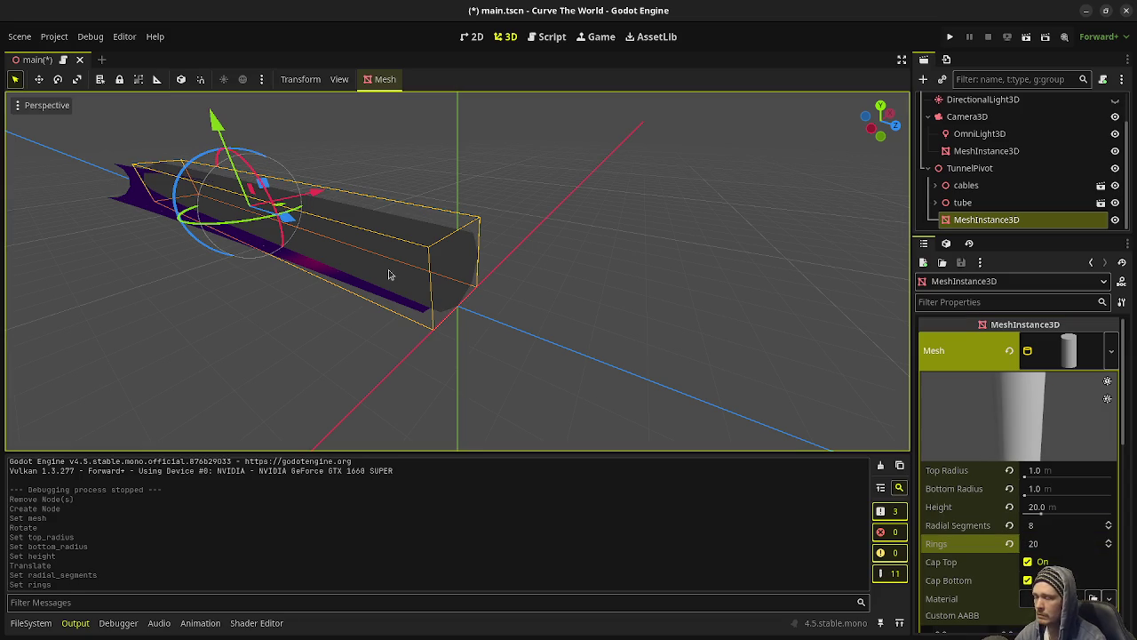
click(32, 106)
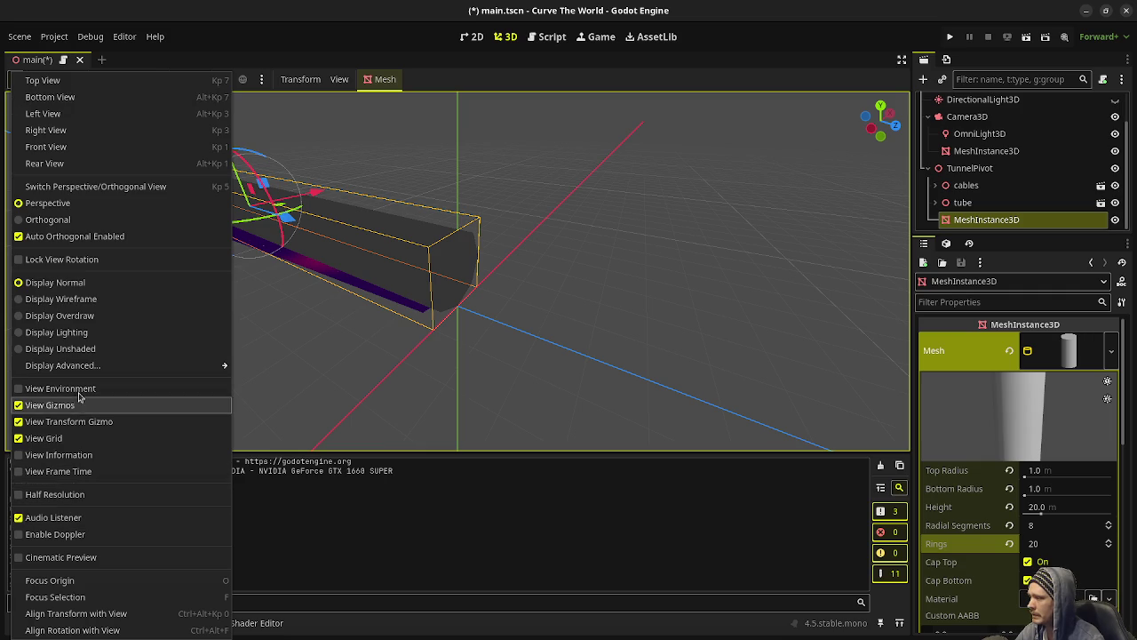
Switch the viewport to wireframe display and orbit along the cylinder MeshInstance3D.
click(73, 298)
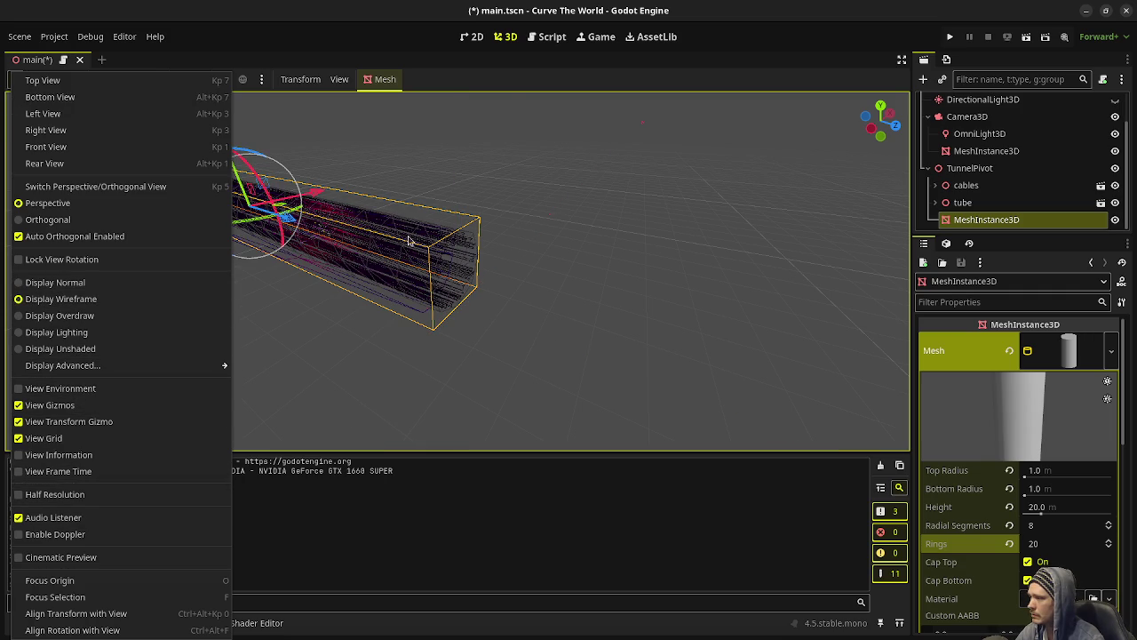
click(512, 88)
drag(520, 304, 378, 296)
scroll(458, 271, up, 5)
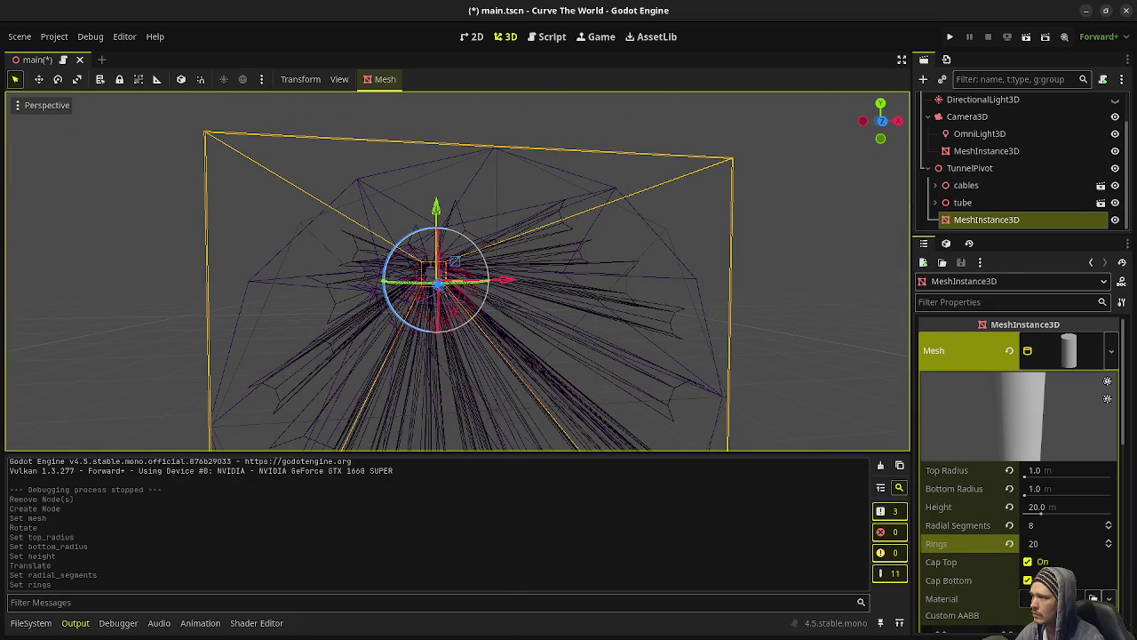
click(305, 221)
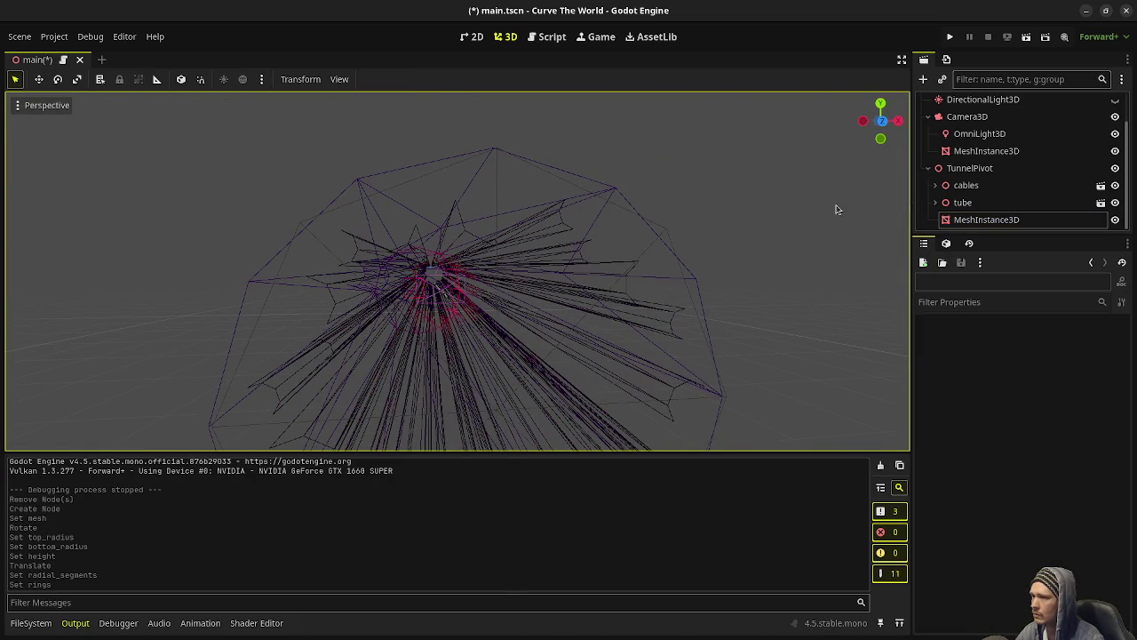
click(973, 219)
drag(526, 264, 320, 264)
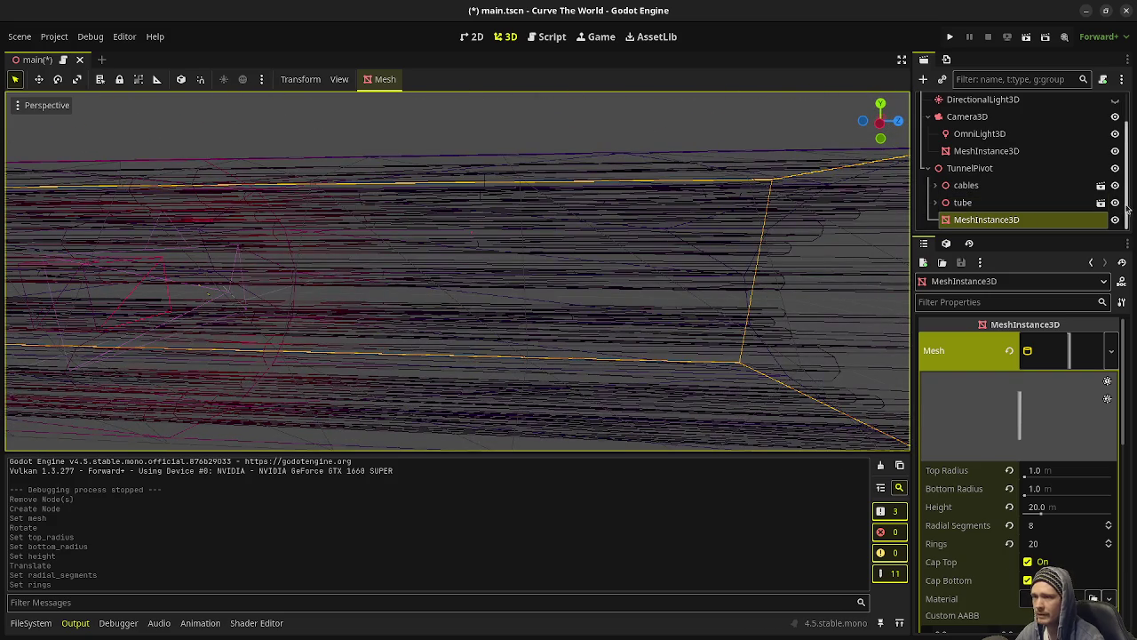
Hide the cables and tube meshes to view the tunnel from outside, then show them again.
click(1115, 203)
click(1115, 185)
mouse_move(320, 264)
mouse_down()
mouse_move(115, 264)
mouse_move(662, 275)
mouse_up()
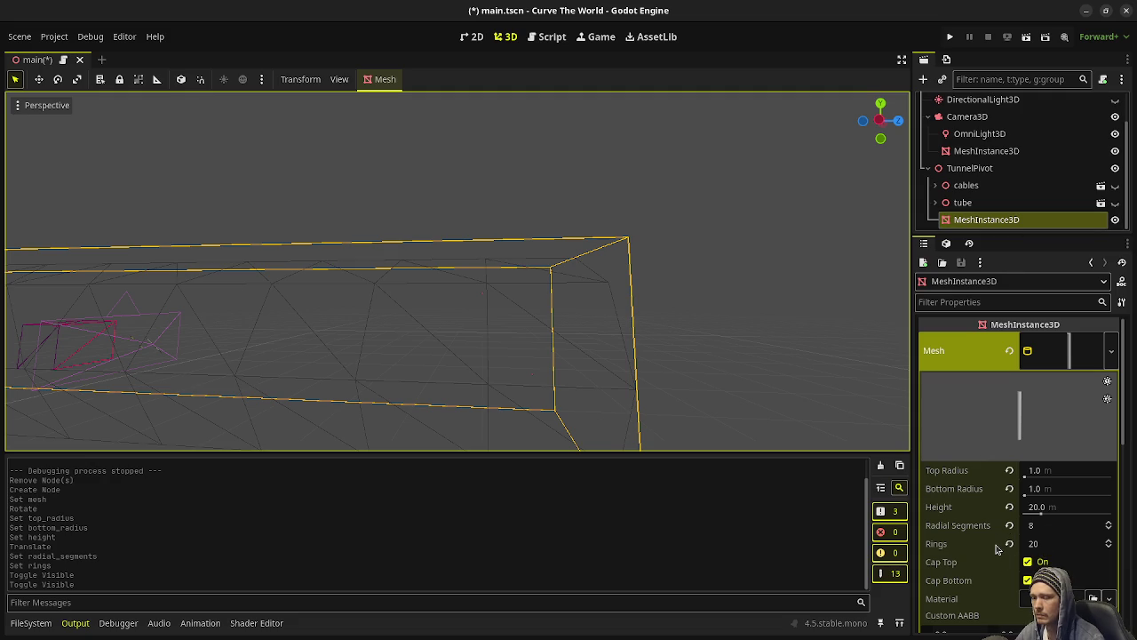
mouse_move(996, 548)
scroll(688, 325, down, 2)
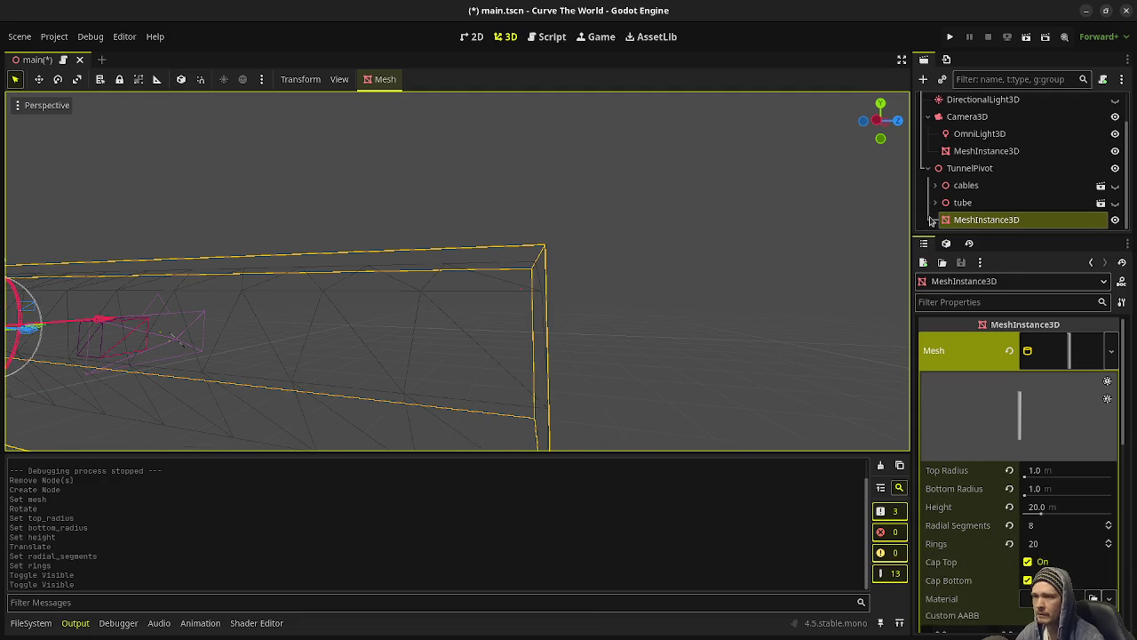
click(1115, 203)
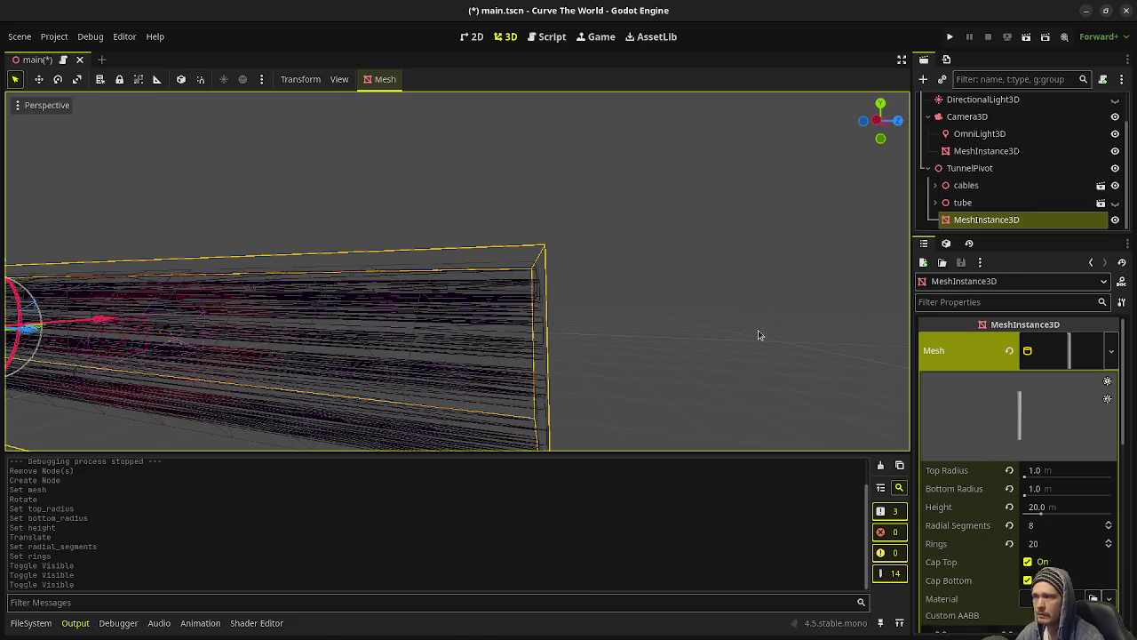
scroll(675, 336, down, 2)
Frame the cylinder in front view and return the viewport to normal shaded display.
click(964, 203)
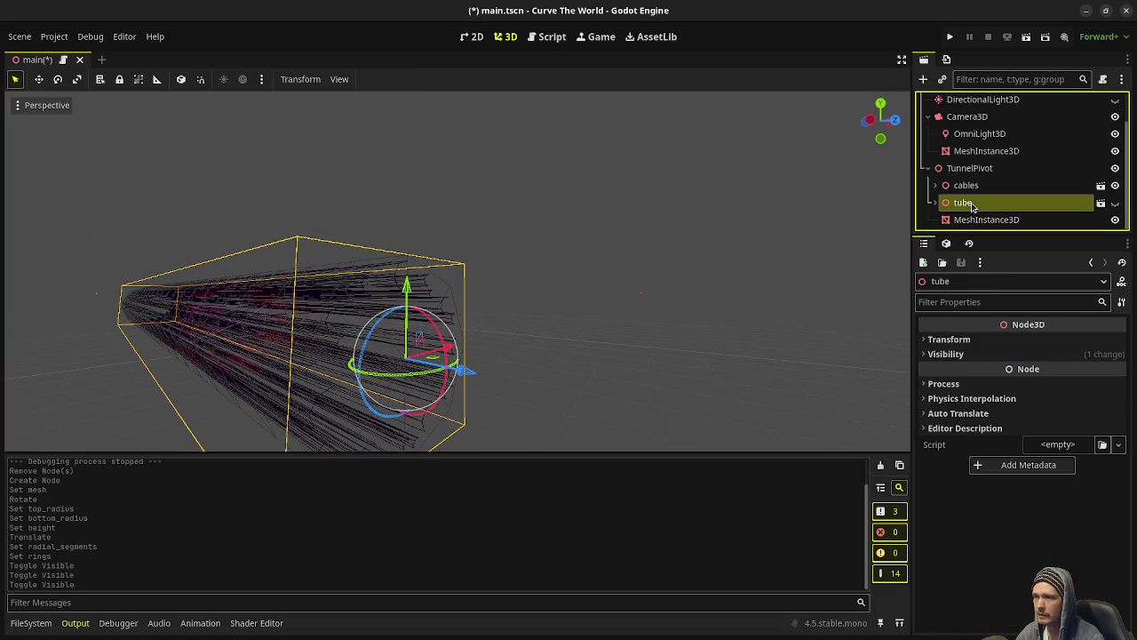
click(986, 220)
key(KP_1)
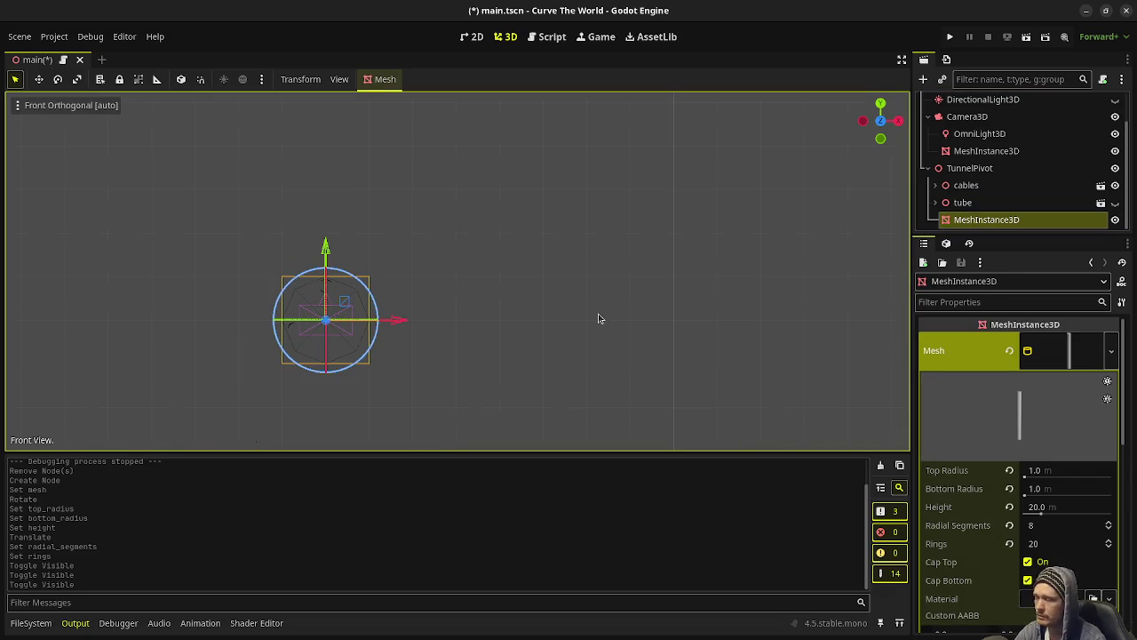
scroll(375, 333, up, 3)
key(f)
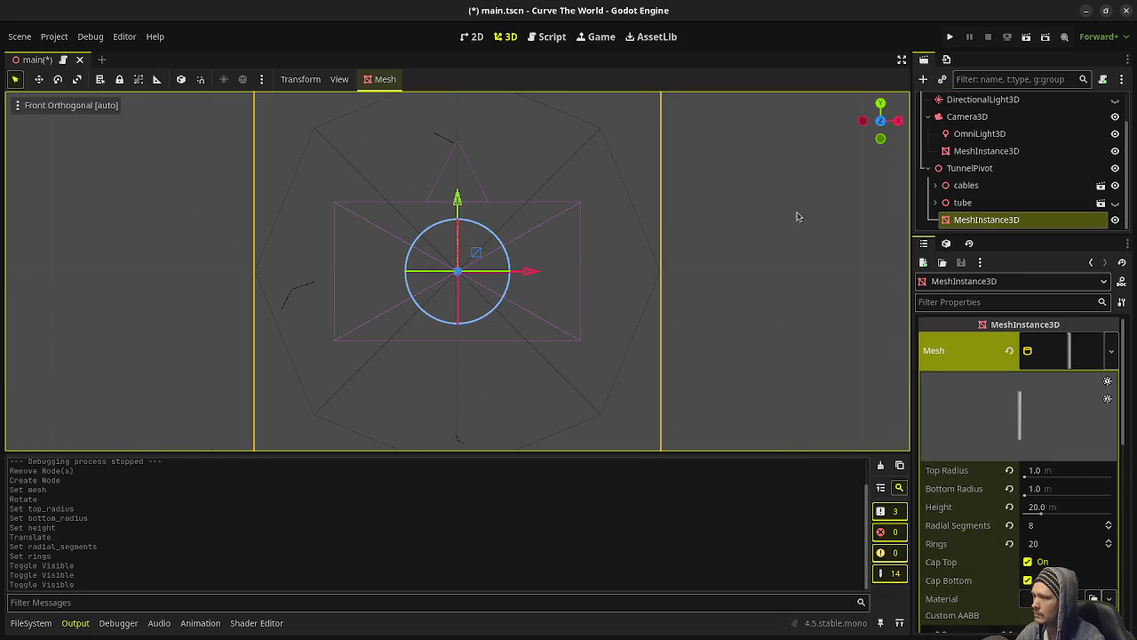
click(17, 106)
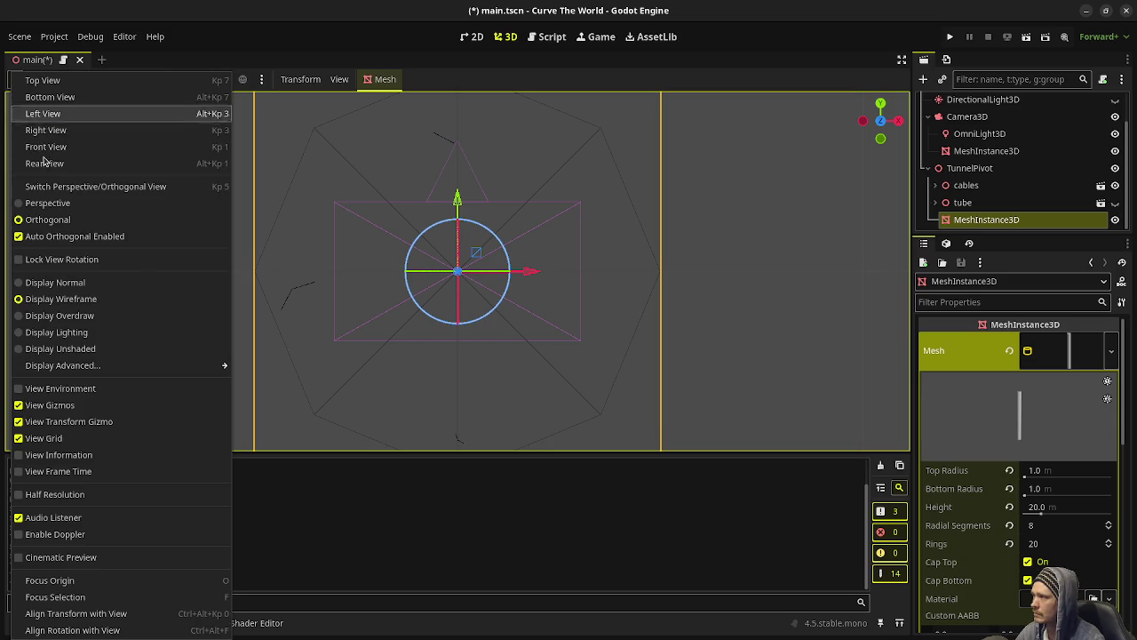
click(62, 284)
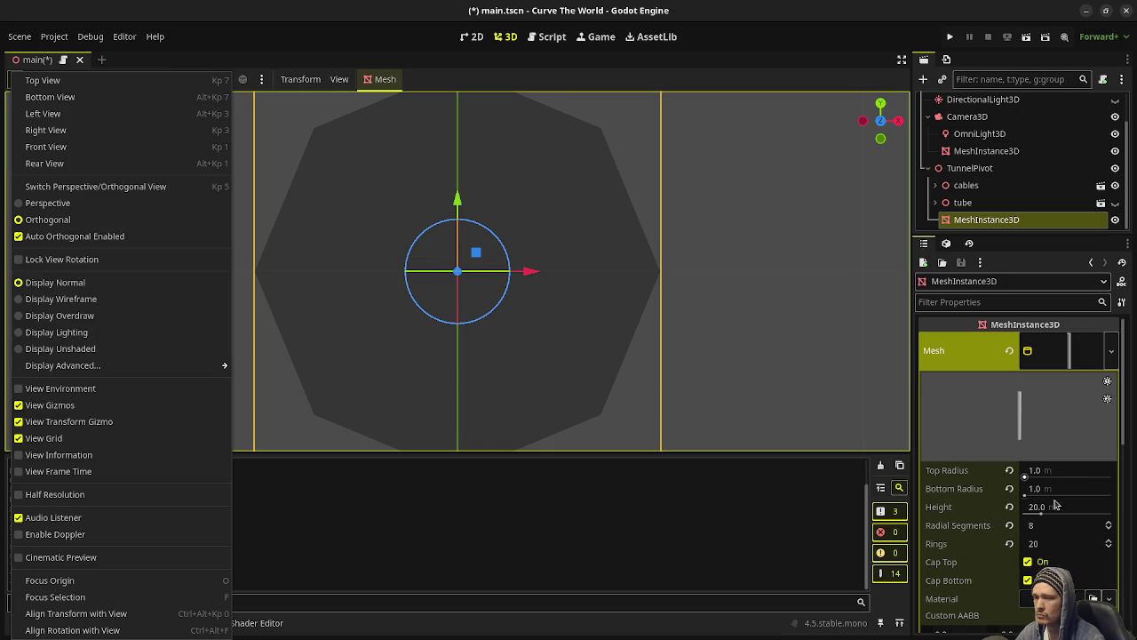
click(1034, 573)
Turn off Cap Top and Cap Bottom and taper the Top Radius to 0.645 m.
click(1028, 561)
click(1028, 580)
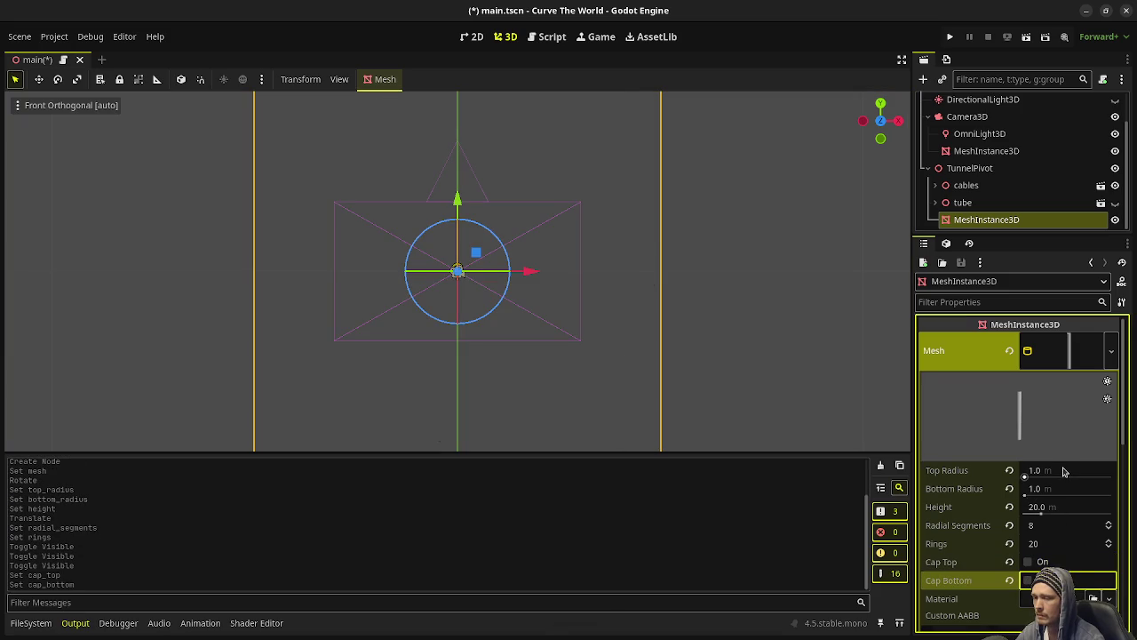
drag(1065, 471, 1025, 480)
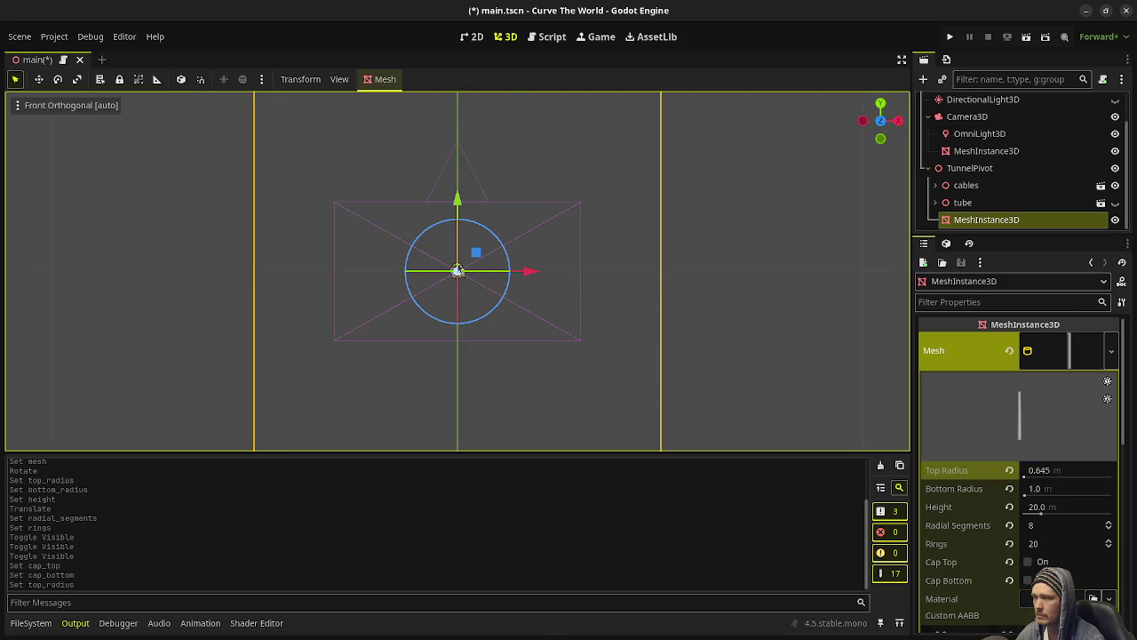
scroll(498, 284, down, 2)
mouse_move(498, 285)
mouse_down()
mouse_move(579, 350)
mouse_move(561, 319)
mouse_up()
scroll(526, 309, down, 5)
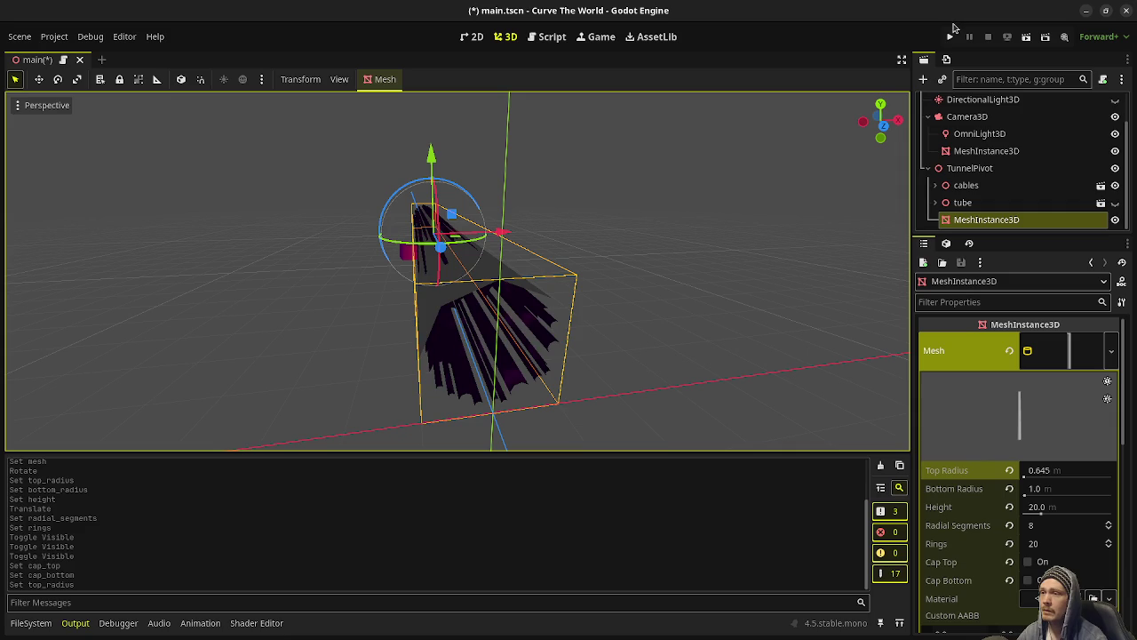
Save and run the project to check the tapered tunnel, then close the game window.
click(950, 37)
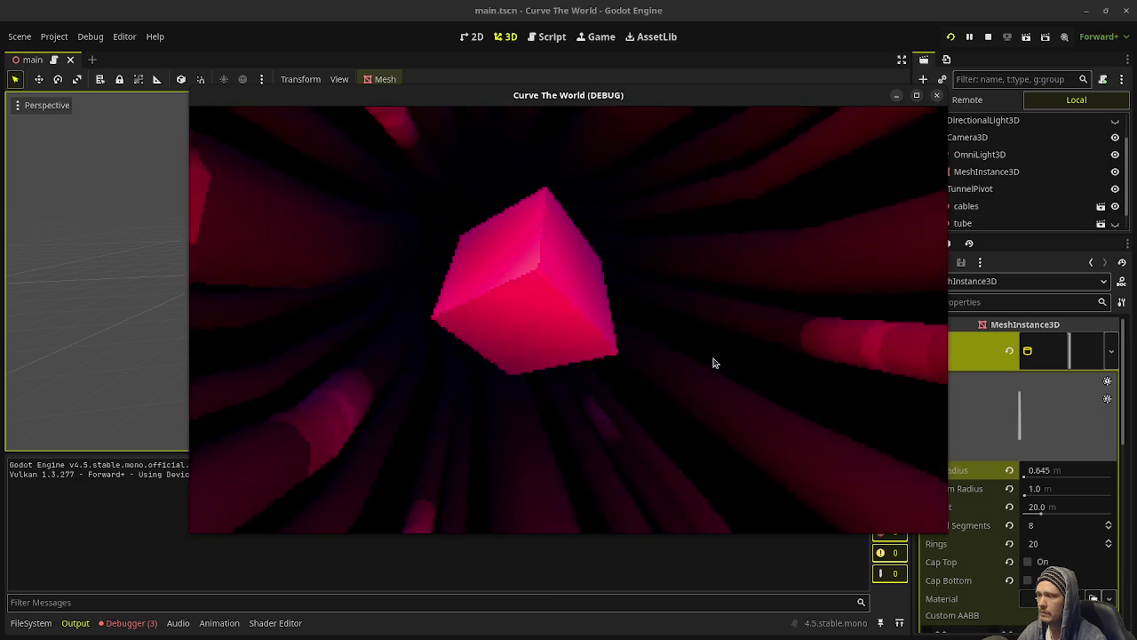
click(989, 37)
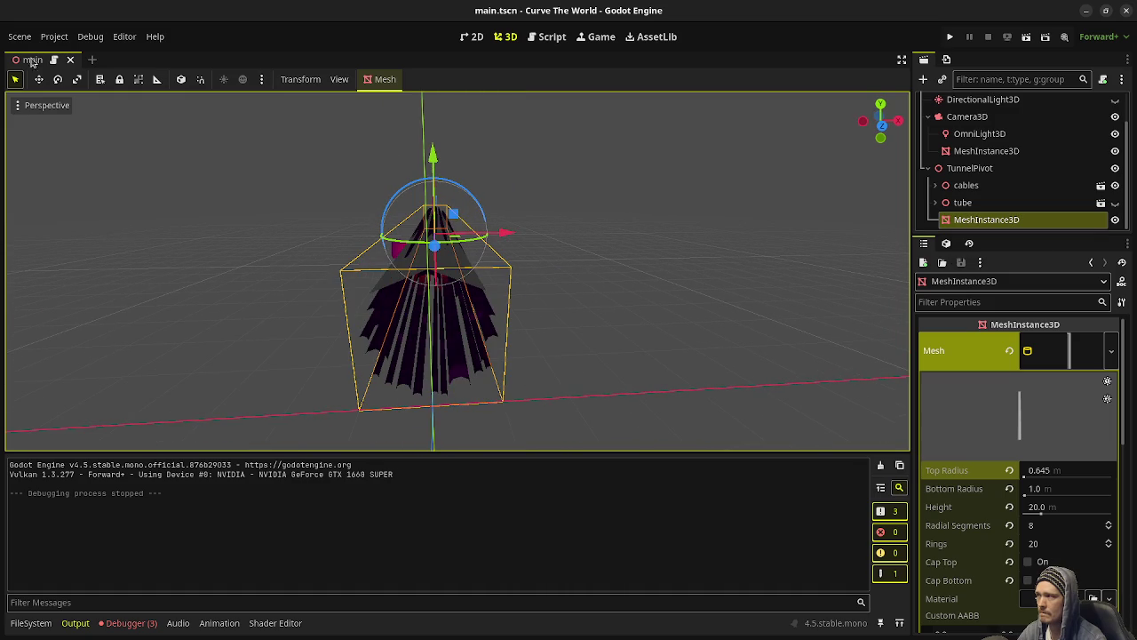
click(18, 108)
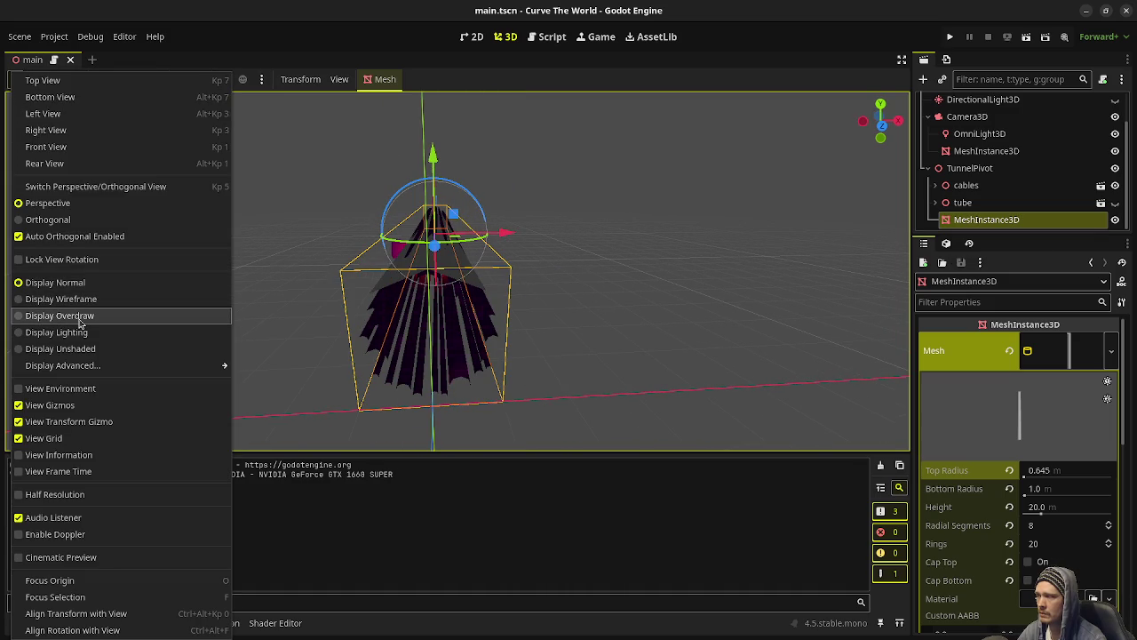
click(54, 302)
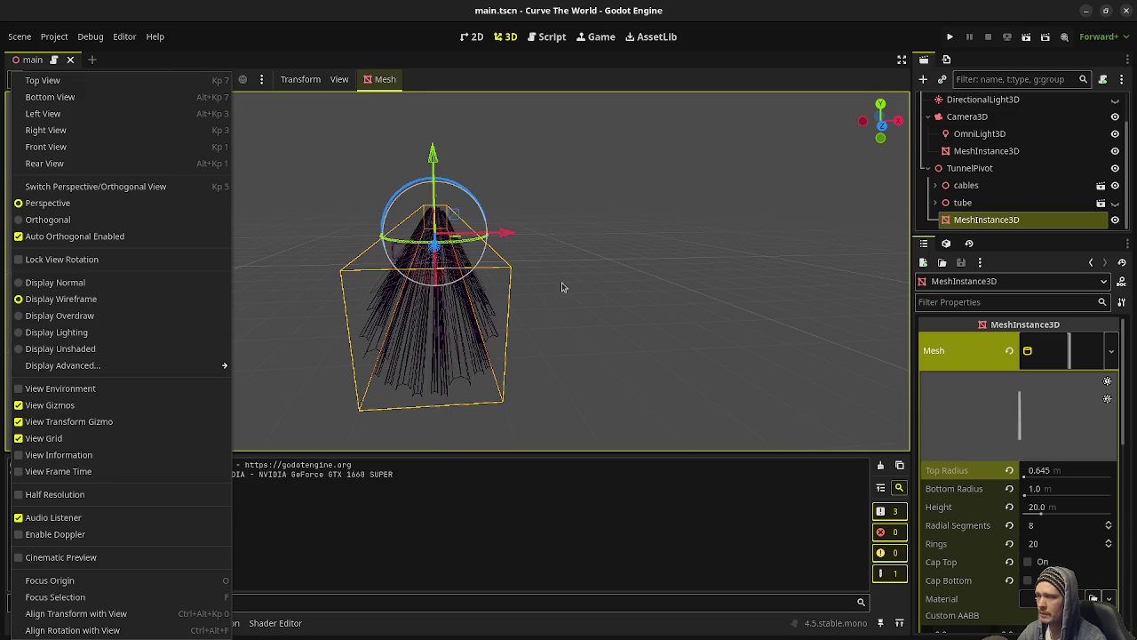
click(397, 229)
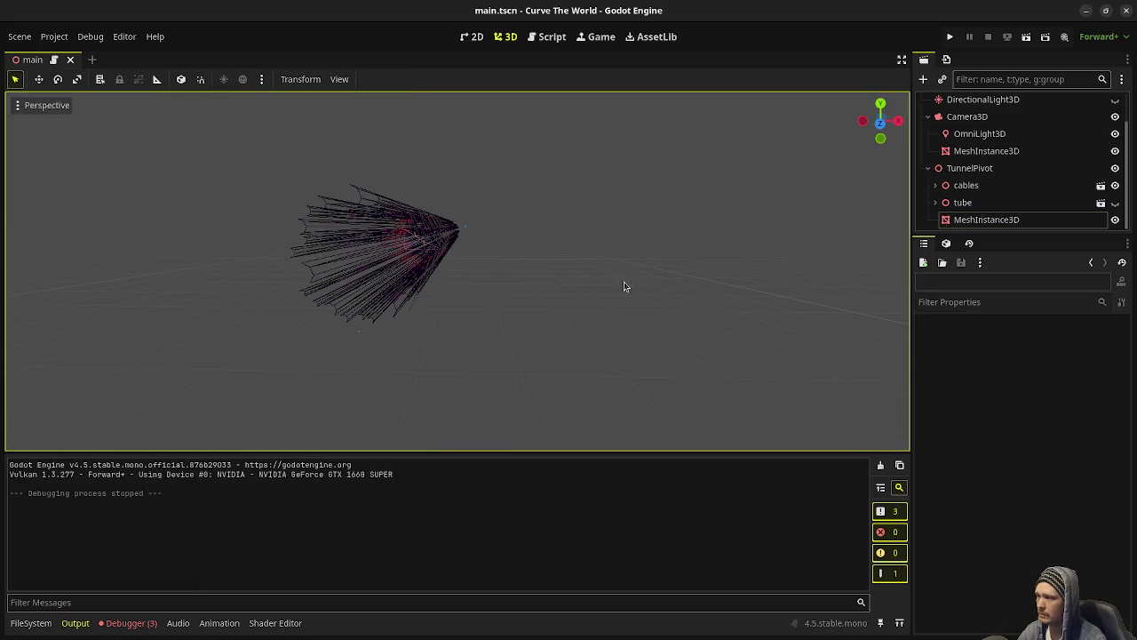
click(955, 223)
key(KP_1)
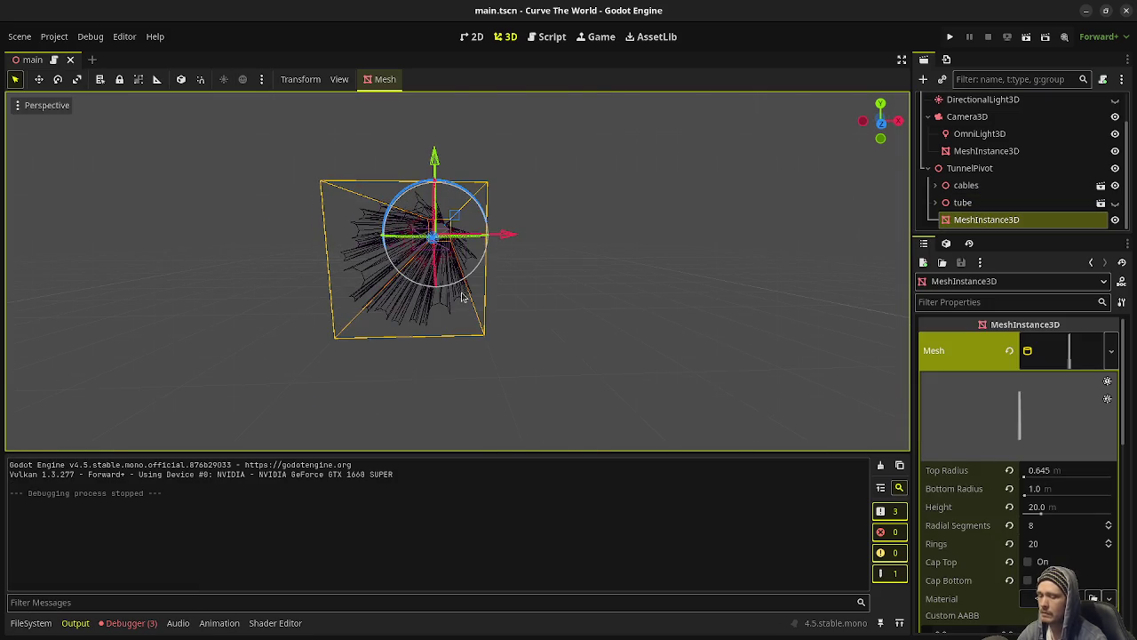
mouse_move(442, 243)
mouse_down()
mouse_move(419, 190)
mouse_move(533, 394)
mouse_move(566, 339)
mouse_up()
scroll(542, 294, up, 8)
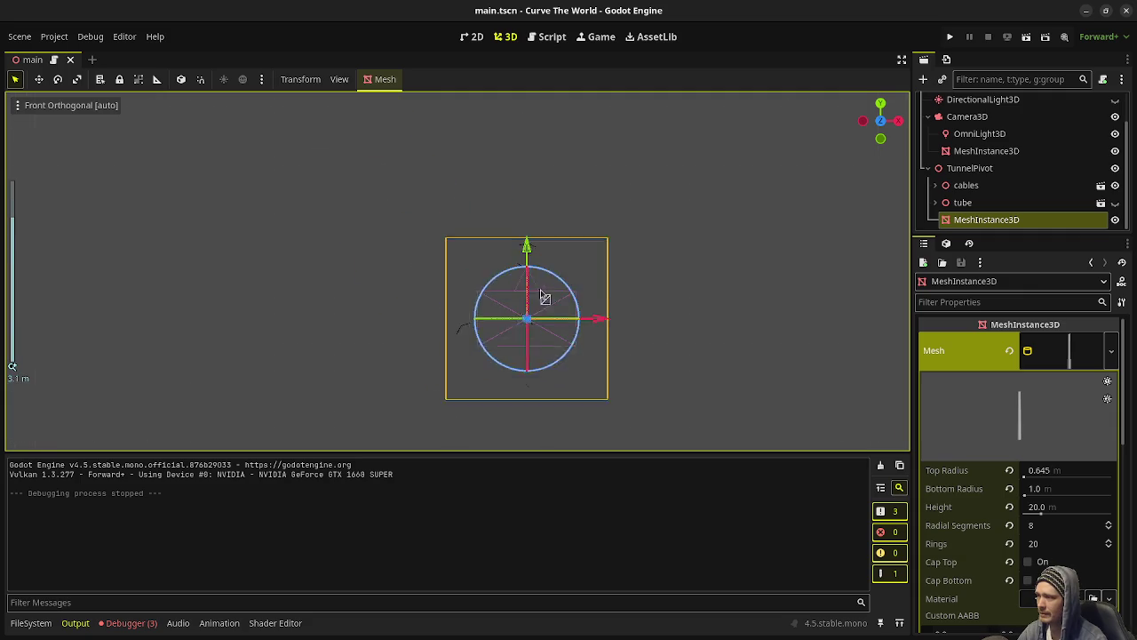
scroll(542, 294, down, 5)
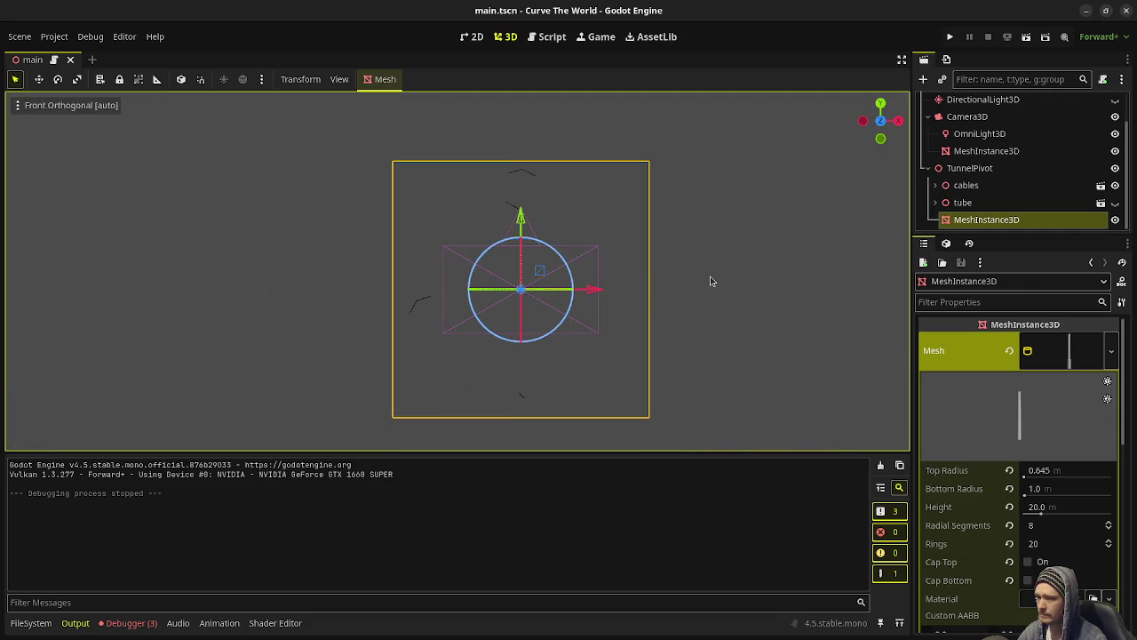
key(KP_5)
scroll(676, 294, down, 6)
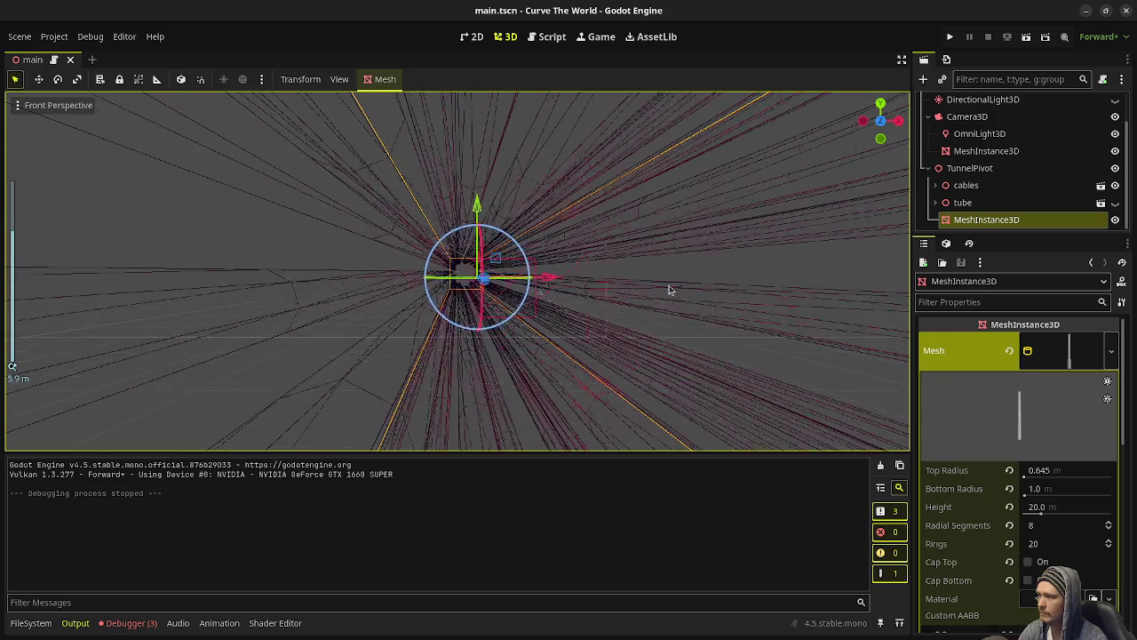
scroll(646, 287, up, 3)
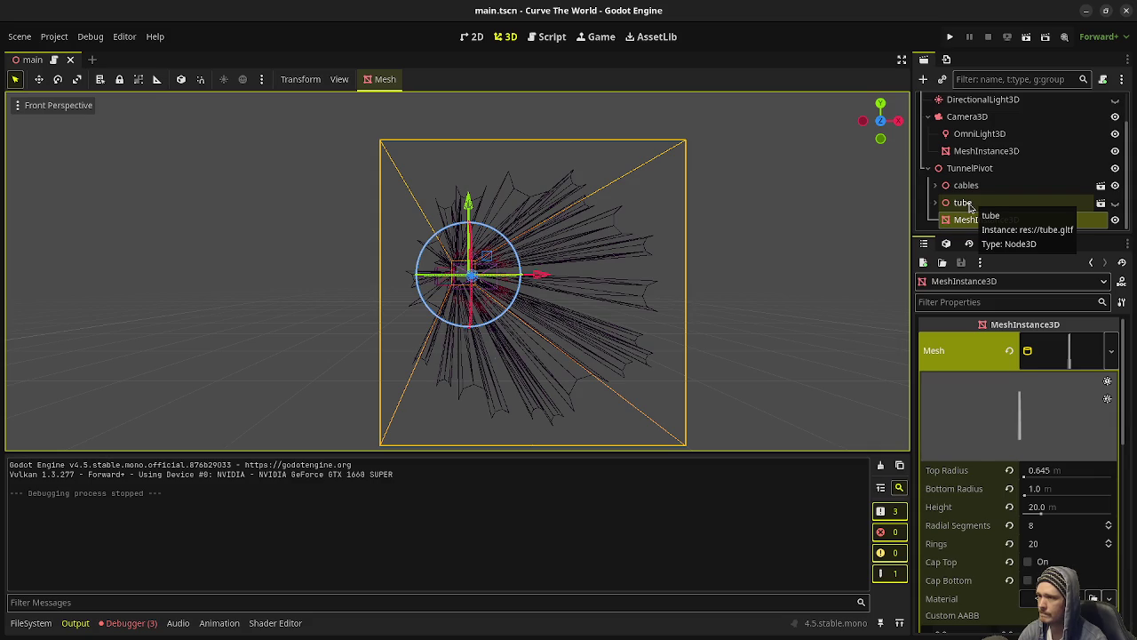
click(967, 203)
click(978, 220)
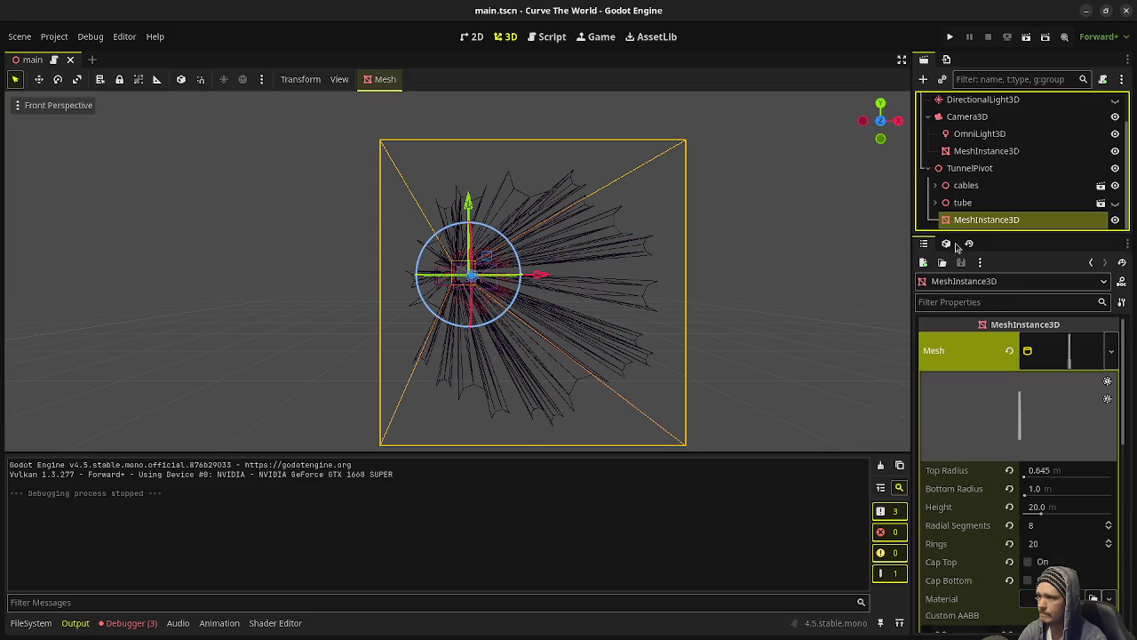
Shrink the CylinderMesh radius to 0.1 m and orbit to inspect the thin 20 m rod.
click(1062, 475)
text(0.1)
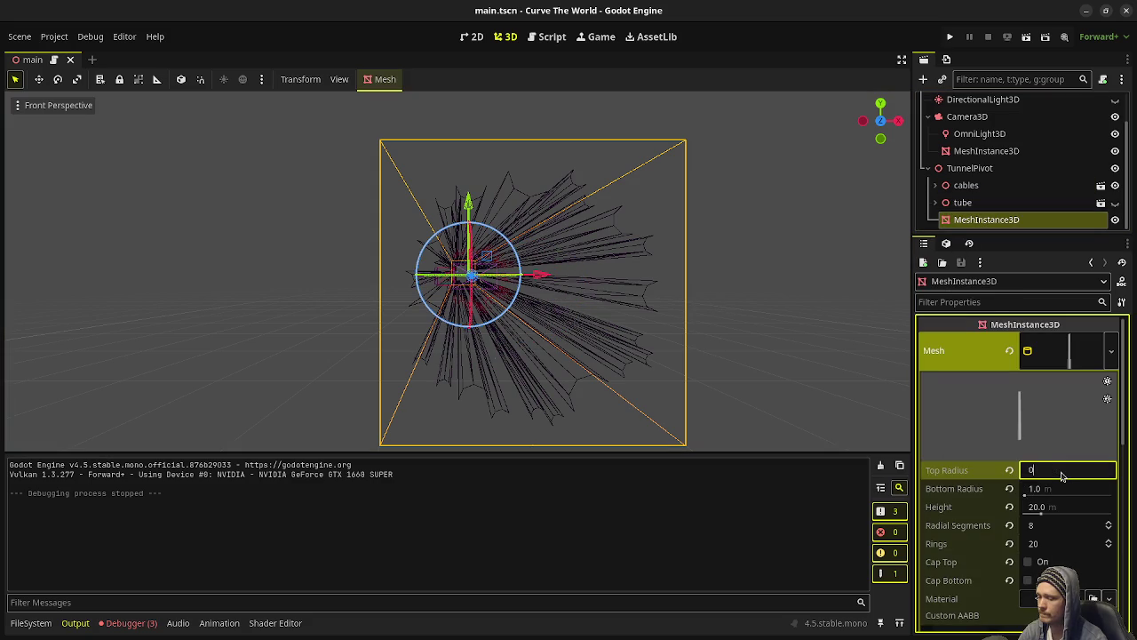
text(1)
key(Return)
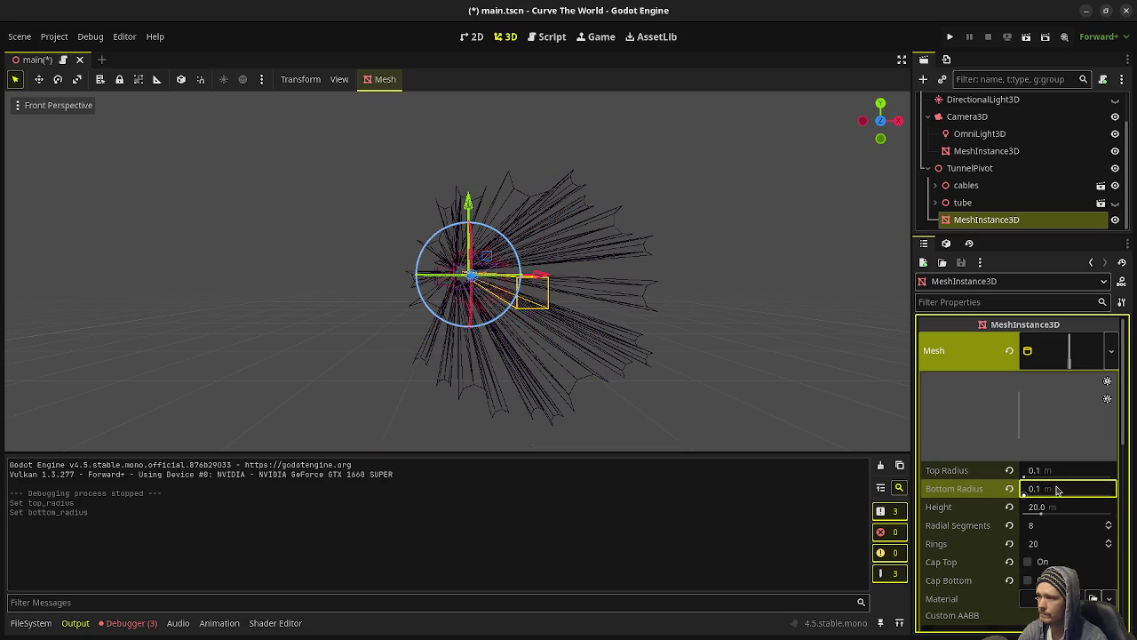
drag(652, 314, 635, 336)
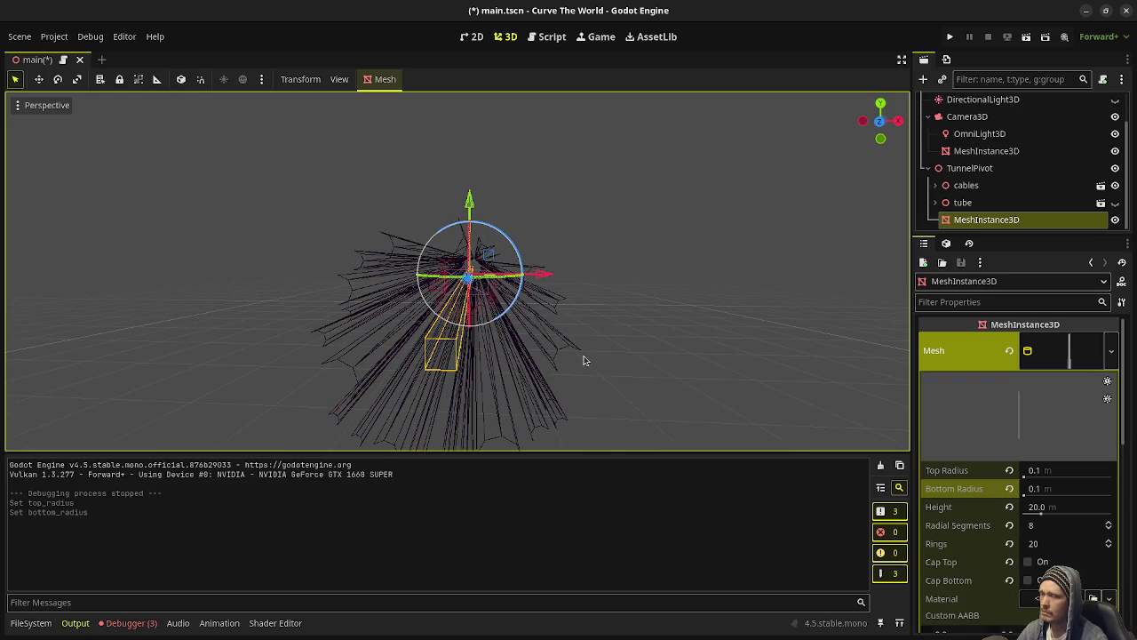
Switch the viewport to Overdraw display and look at the scene from the front.
click(40, 105)
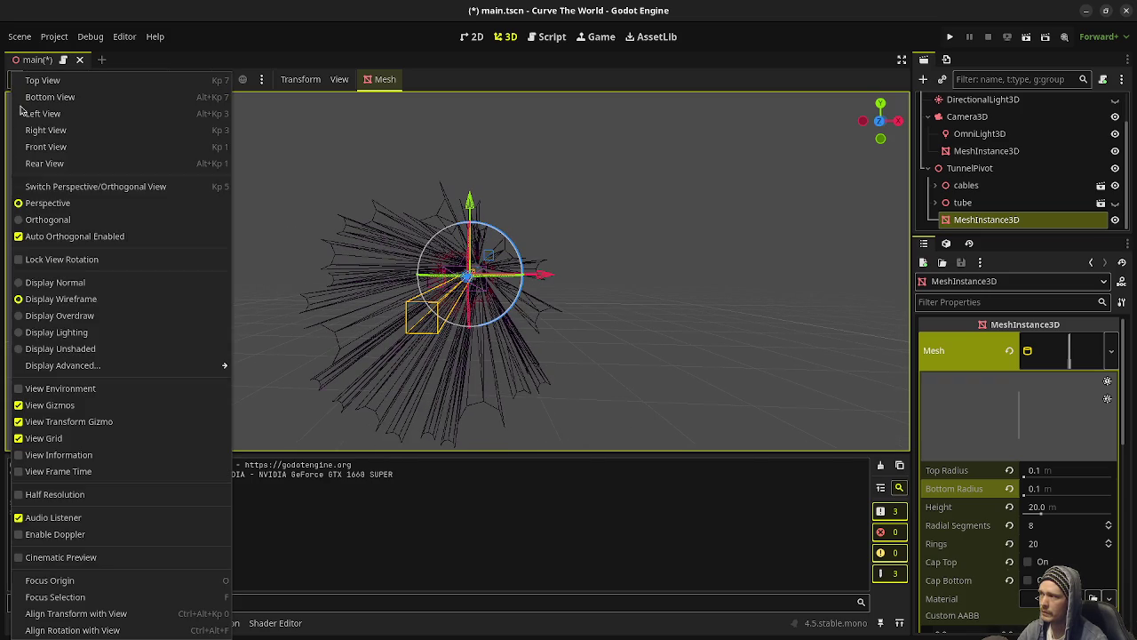
click(68, 316)
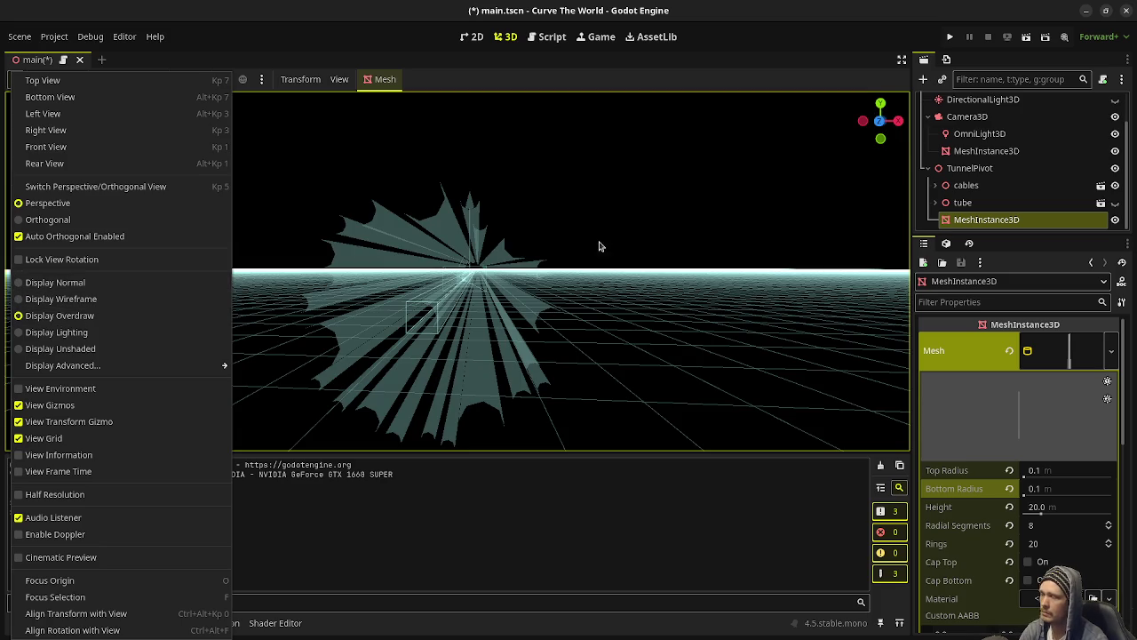
click(624, 174)
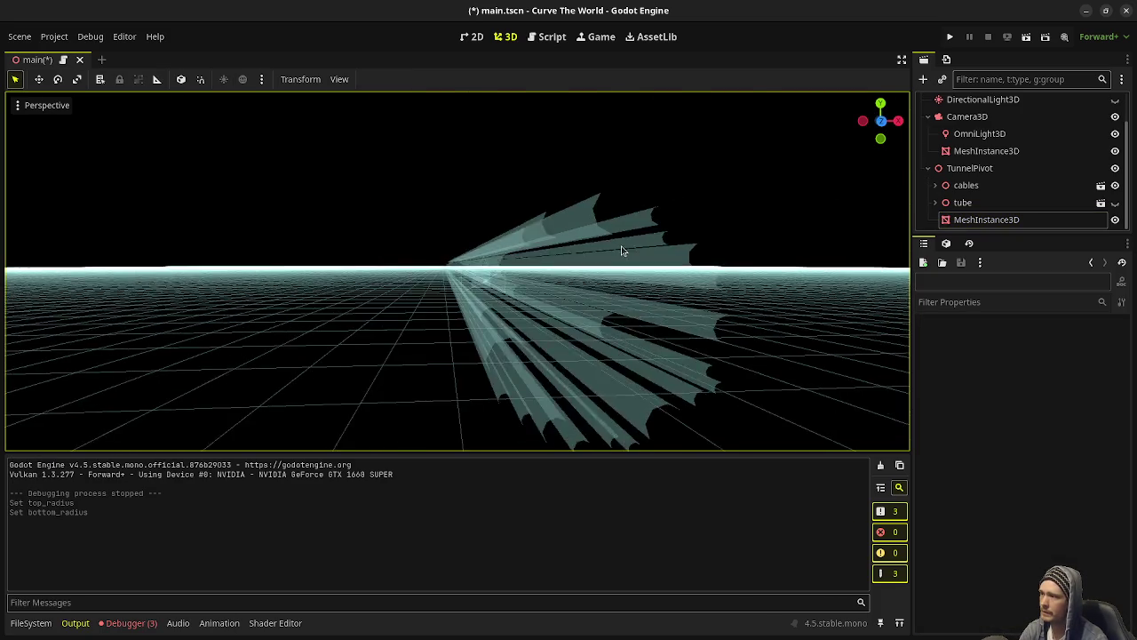
key(KP_1)
scroll(528, 297, up, 4)
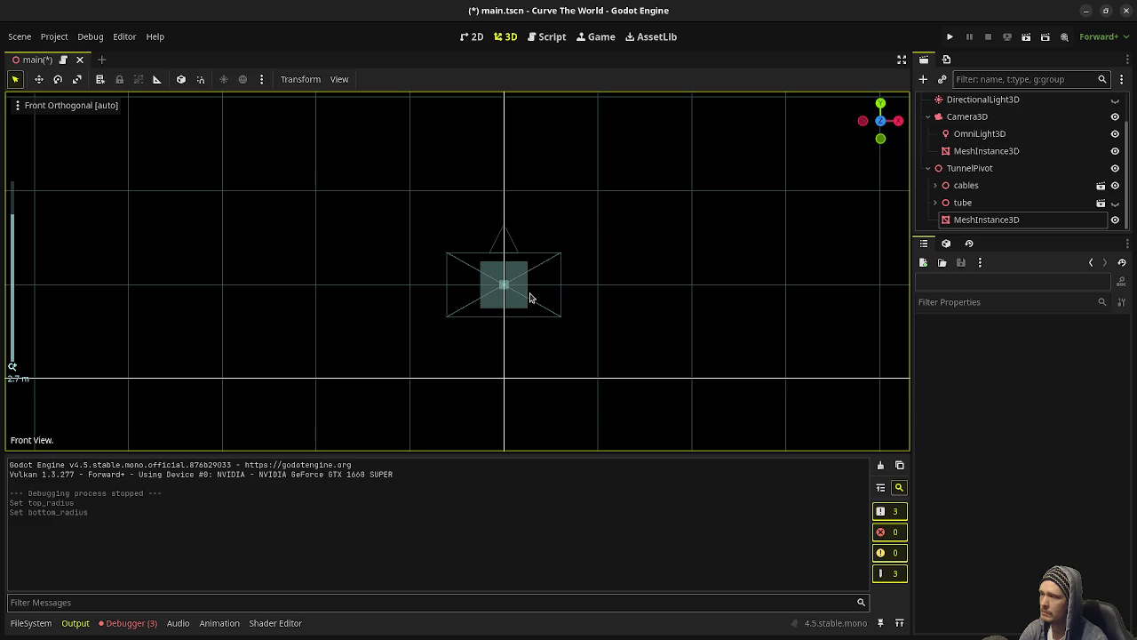
Return the viewport to Normal display and reselect the MeshInstance3D under TunnelPivot.
click(53, 106)
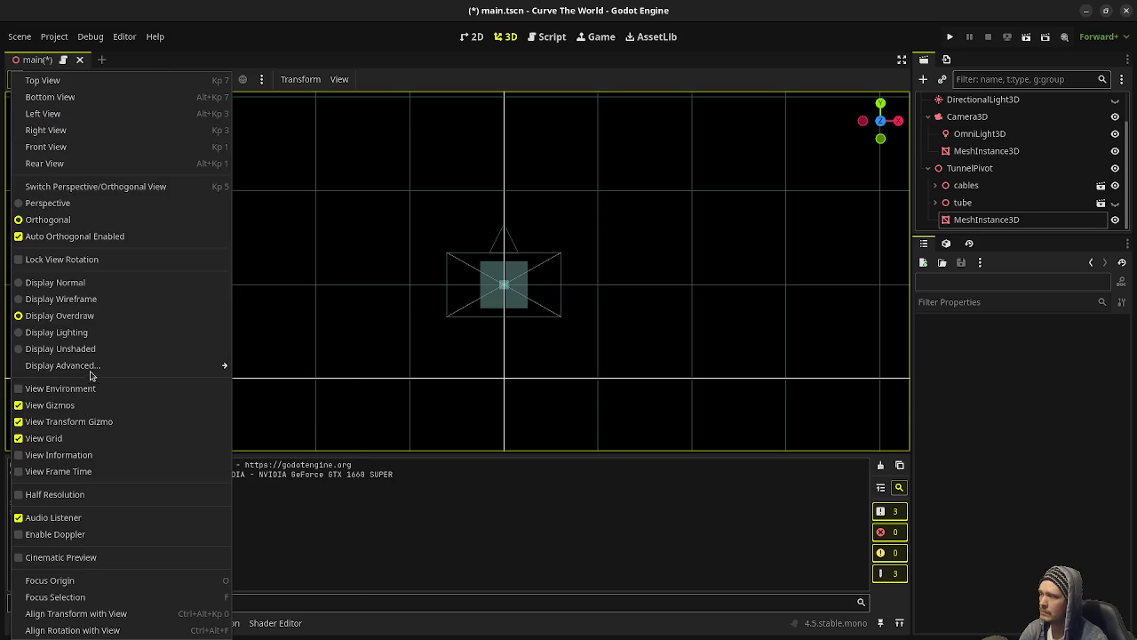
mouse_move(99, 371)
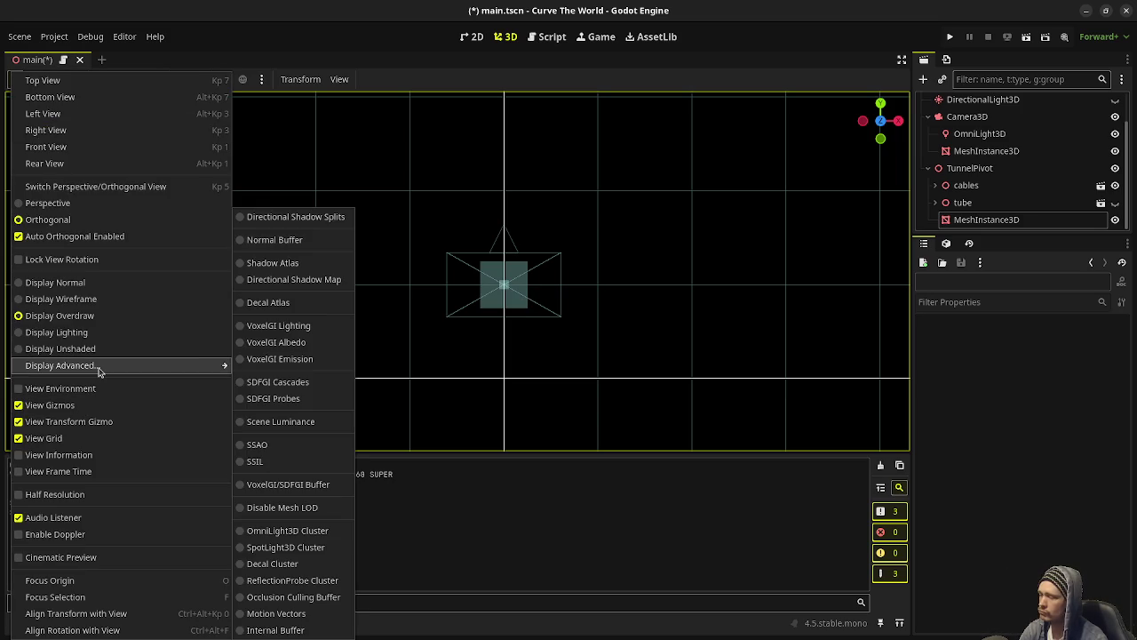
click(51, 284)
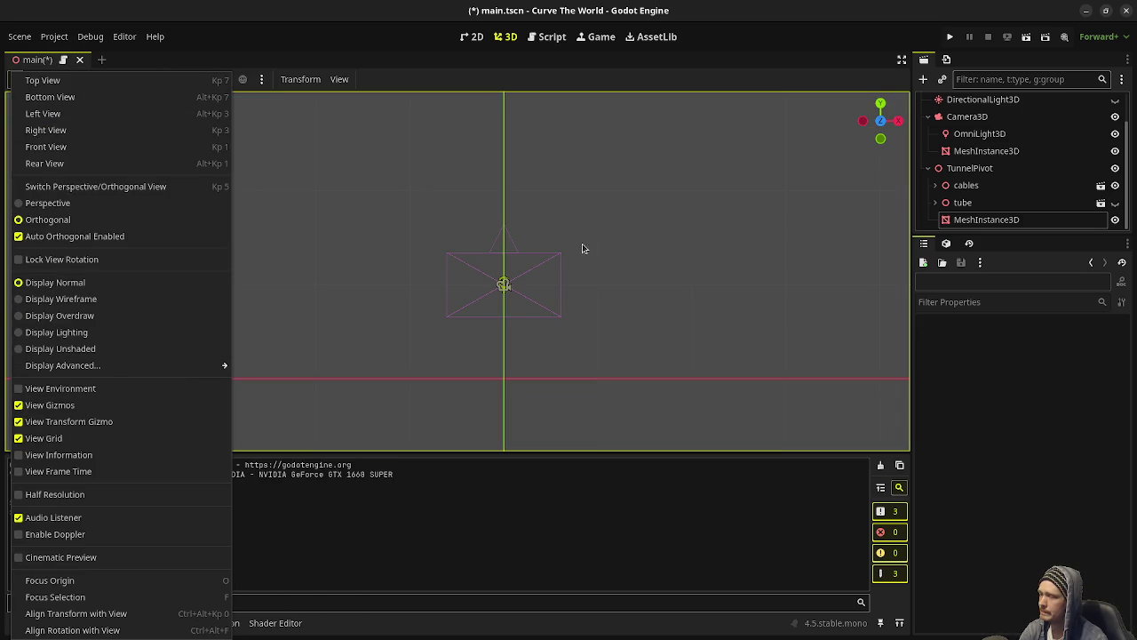
click(538, 285)
scroll(539, 284, down, 5)
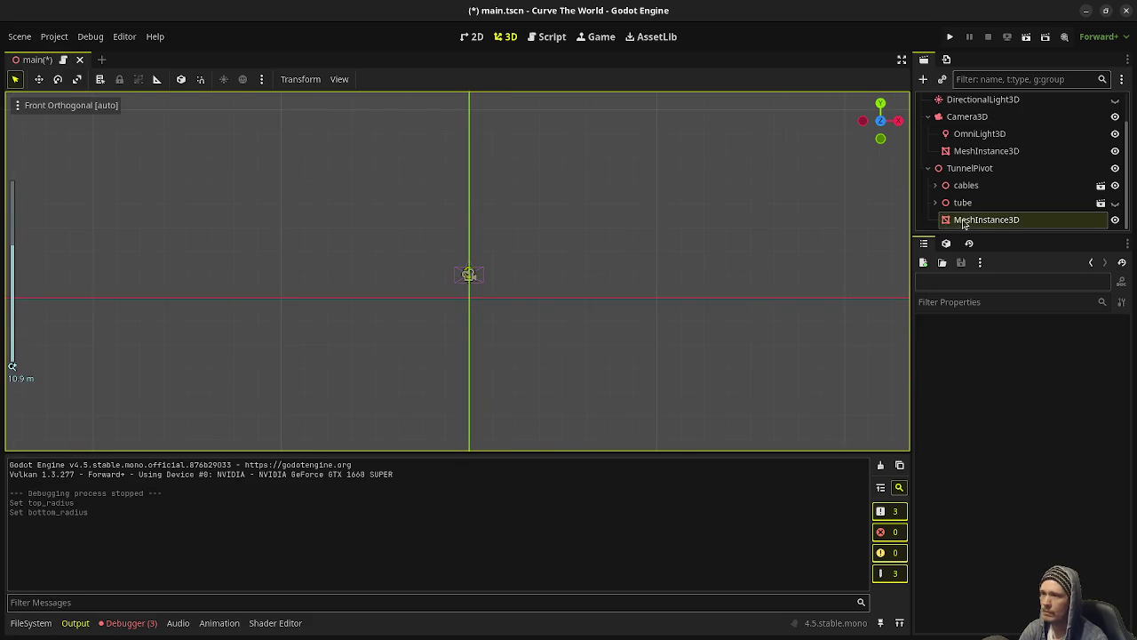
click(970, 224)
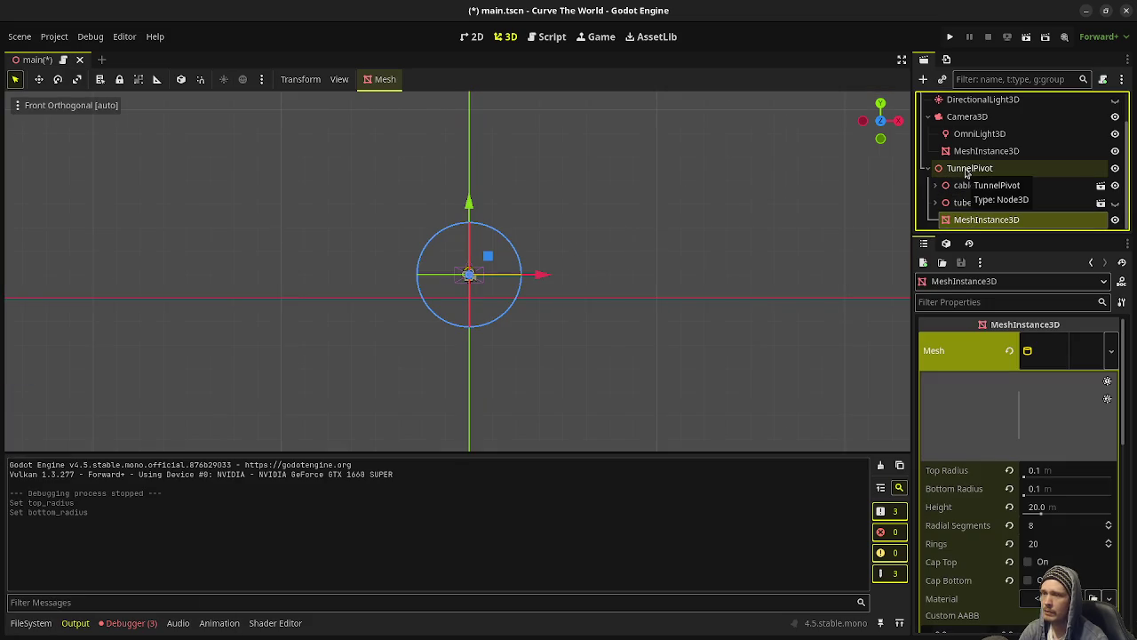
Expand the cables node to reveal its Cylinder child, then reselect the tunnel MeshInstance3D.
click(967, 187)
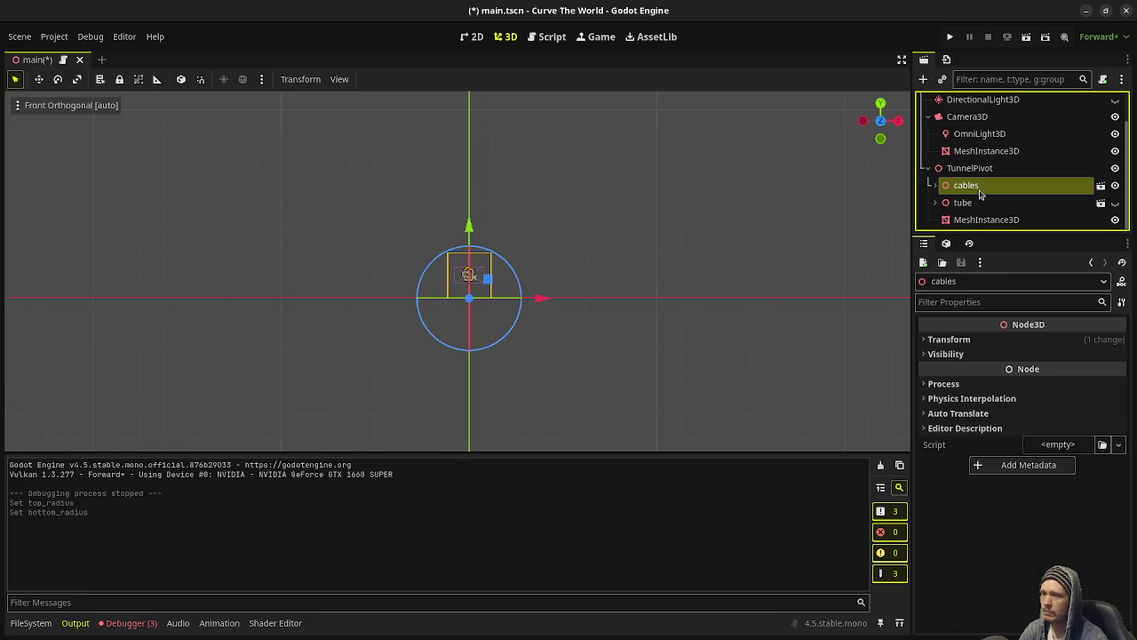
right_click(972, 188)
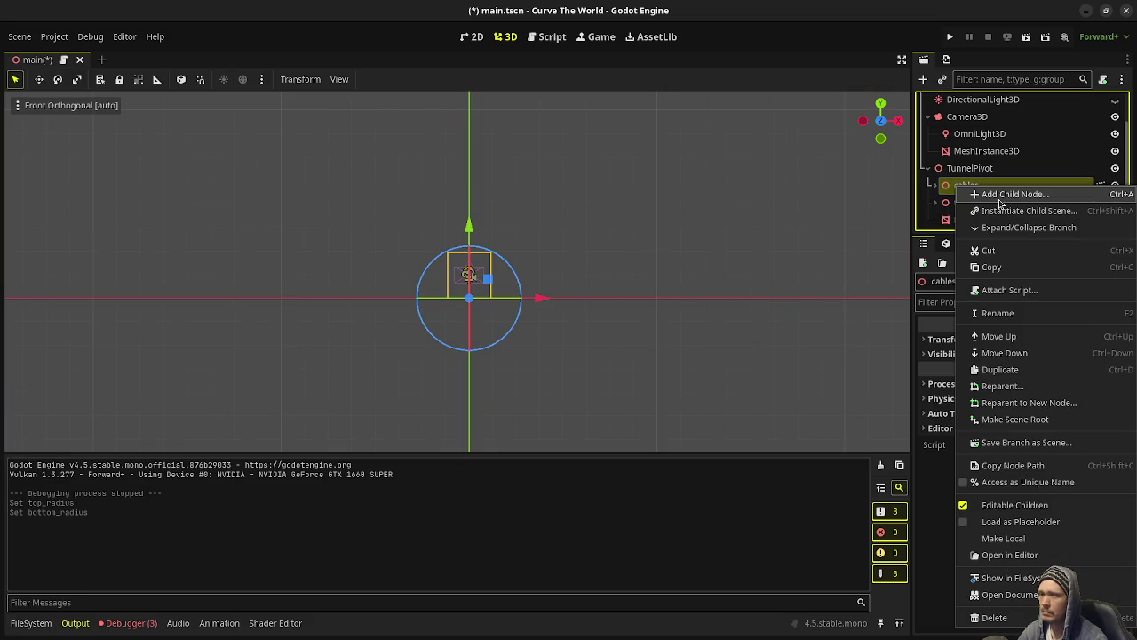
click(933, 186)
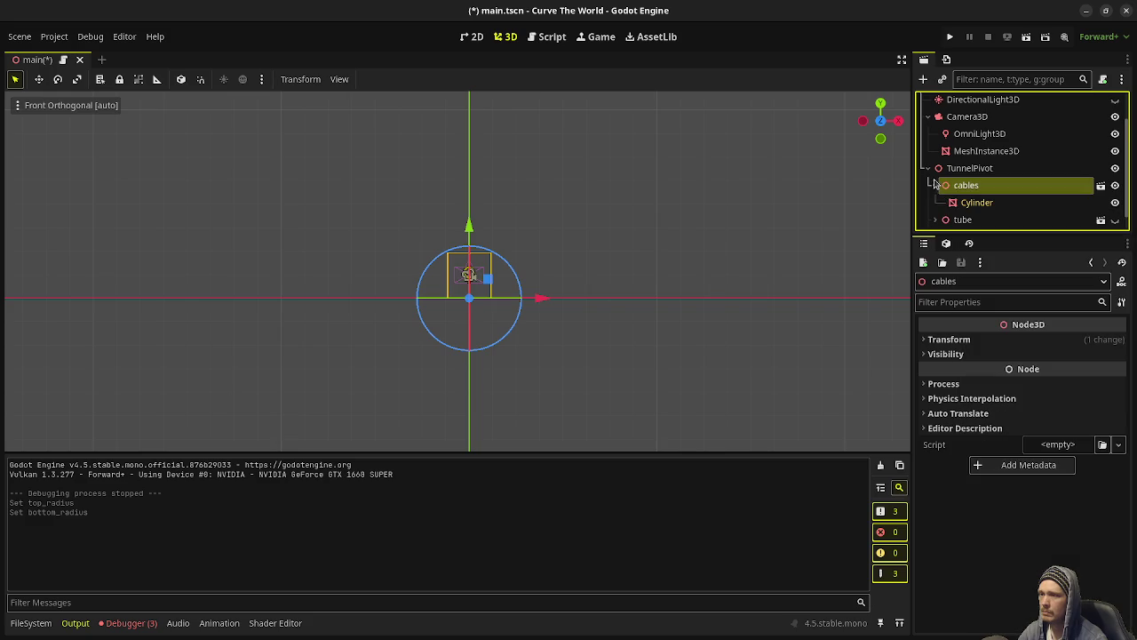
click(931, 185)
scroll(962, 220, down, 1)
click(962, 220)
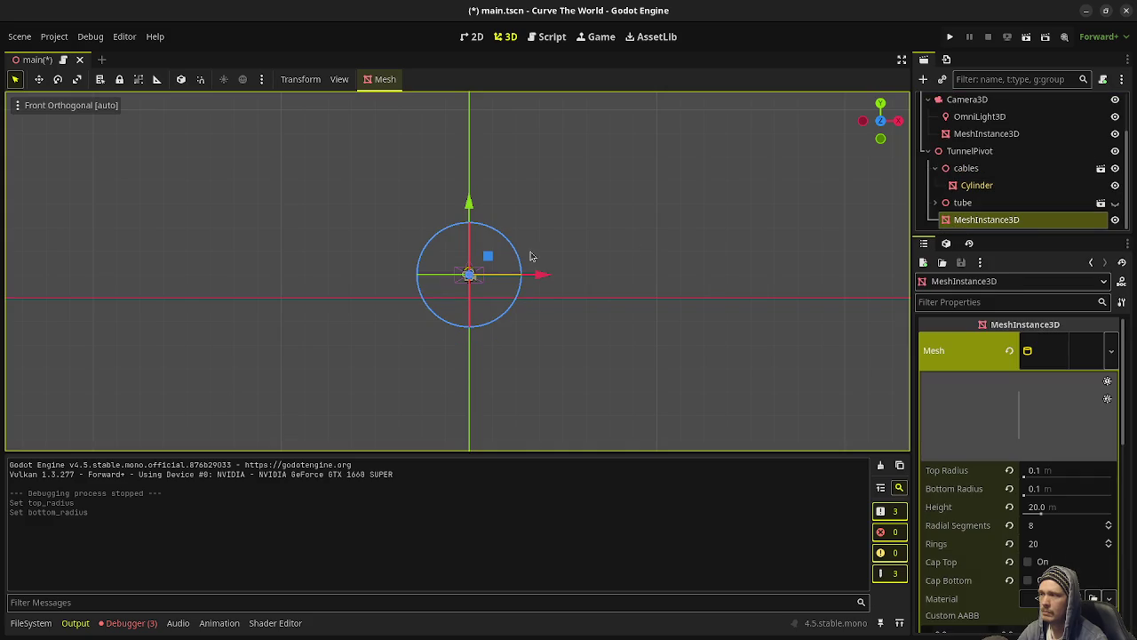
Set the cylinder's top and bottom radius to 1.0 and its radial segments to 12.
click(1044, 471)
text(1)
key(Return)
click(1051, 491)
text(1)
key(Return)
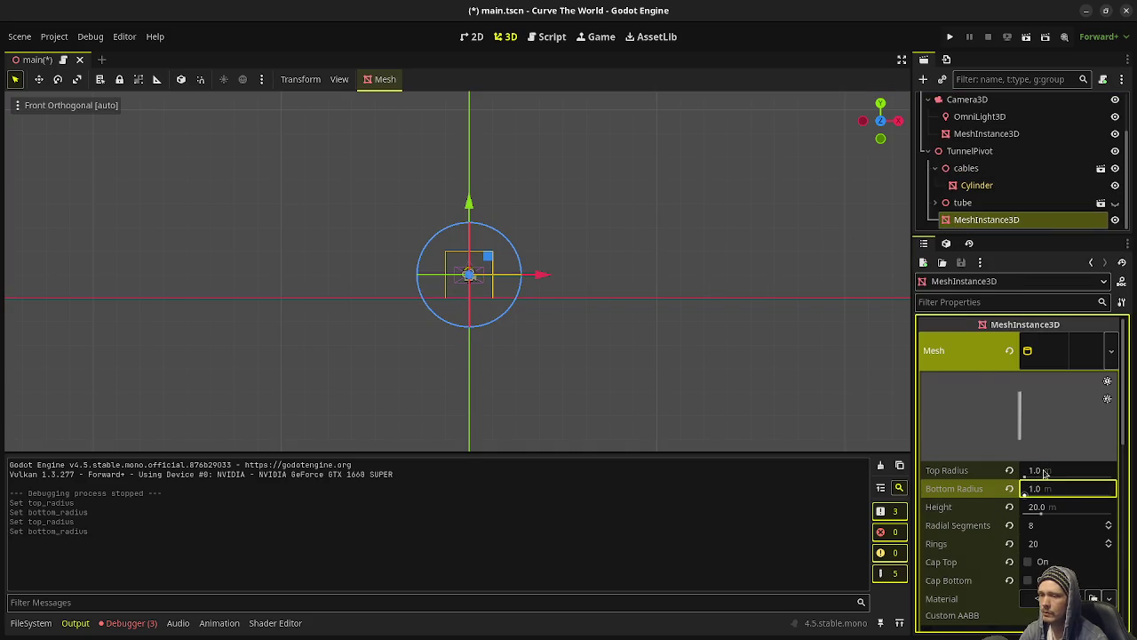
click(1053, 526)
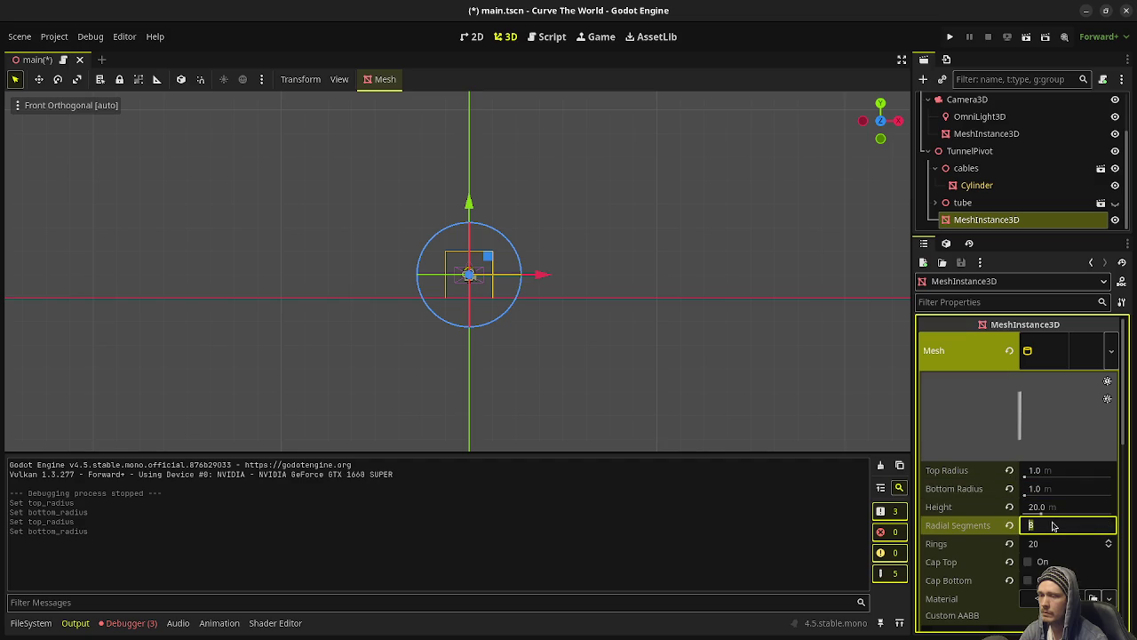
text(12)
key(Return)
mouse_move(541, 276)
mouse_down()
mouse_move(551, 292)
mouse_move(745, 344)
mouse_move(650, 330)
mouse_up()
Enable Flip Faces so the tube shows its inside, and expand the Geometry properties.
scroll(745, 344, down, 4)
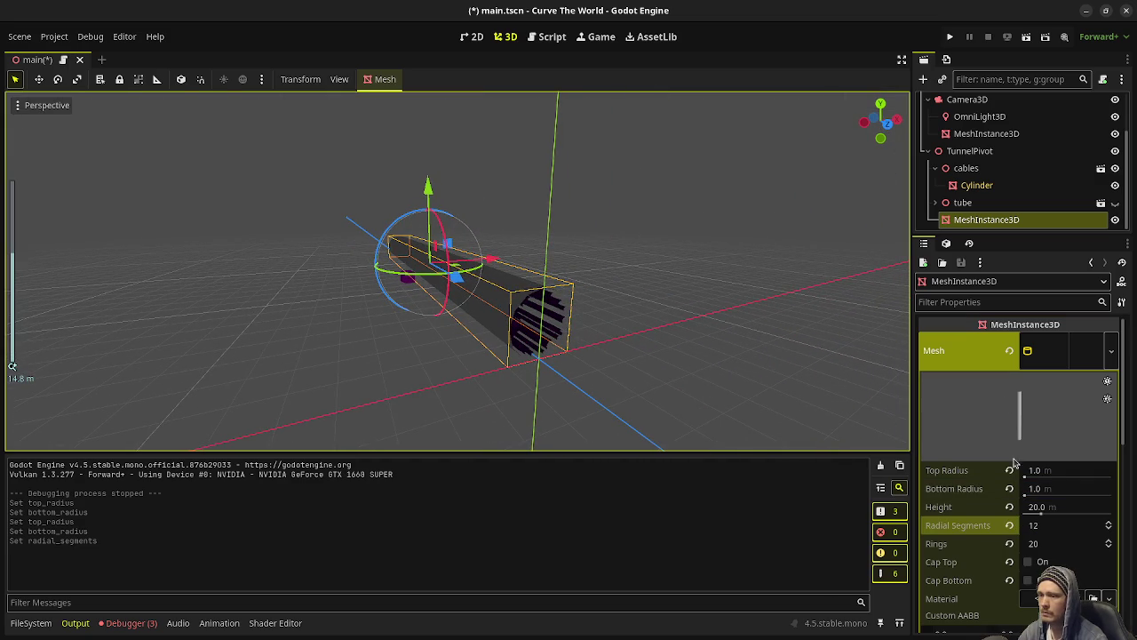
scroll(1002, 471, down, 2)
scroll(984, 501, down, 3)
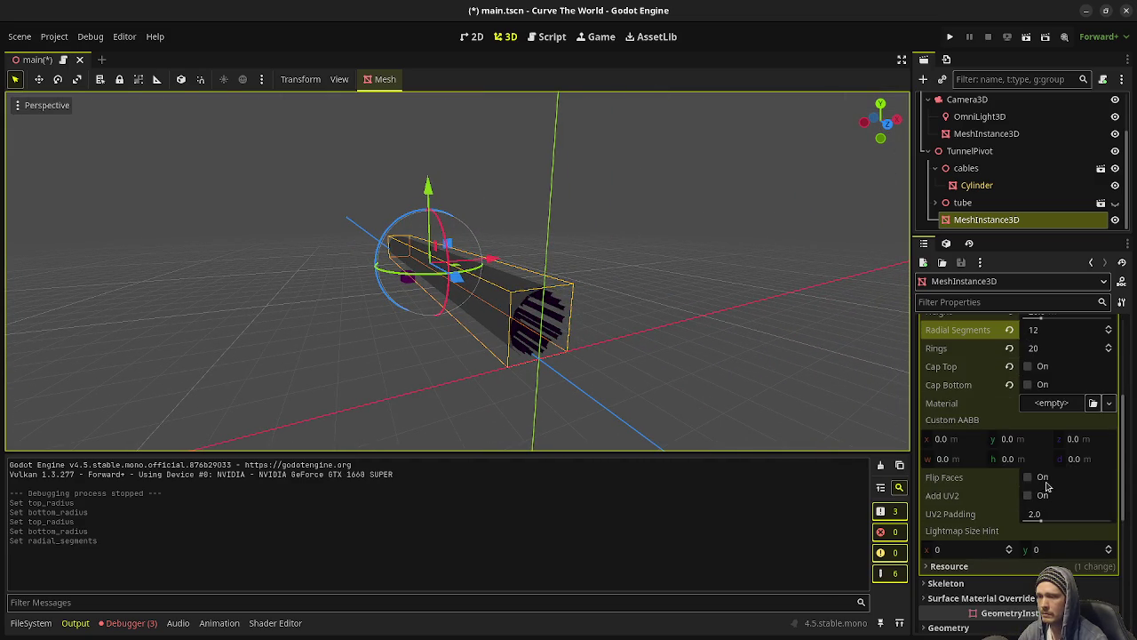
click(1028, 478)
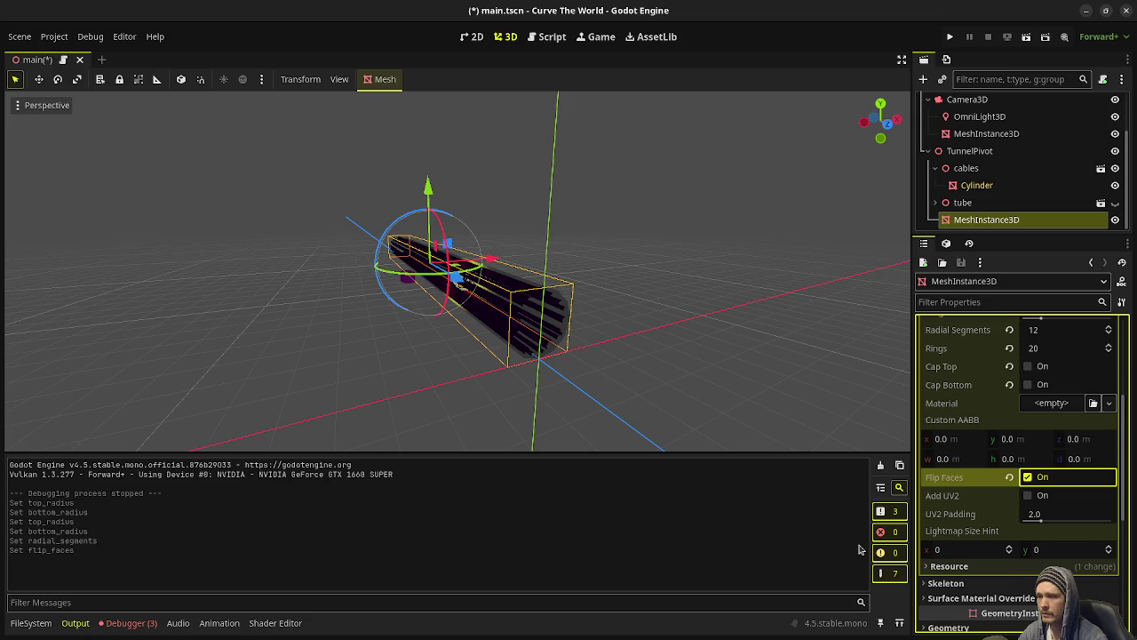
scroll(985, 494, up, 4)
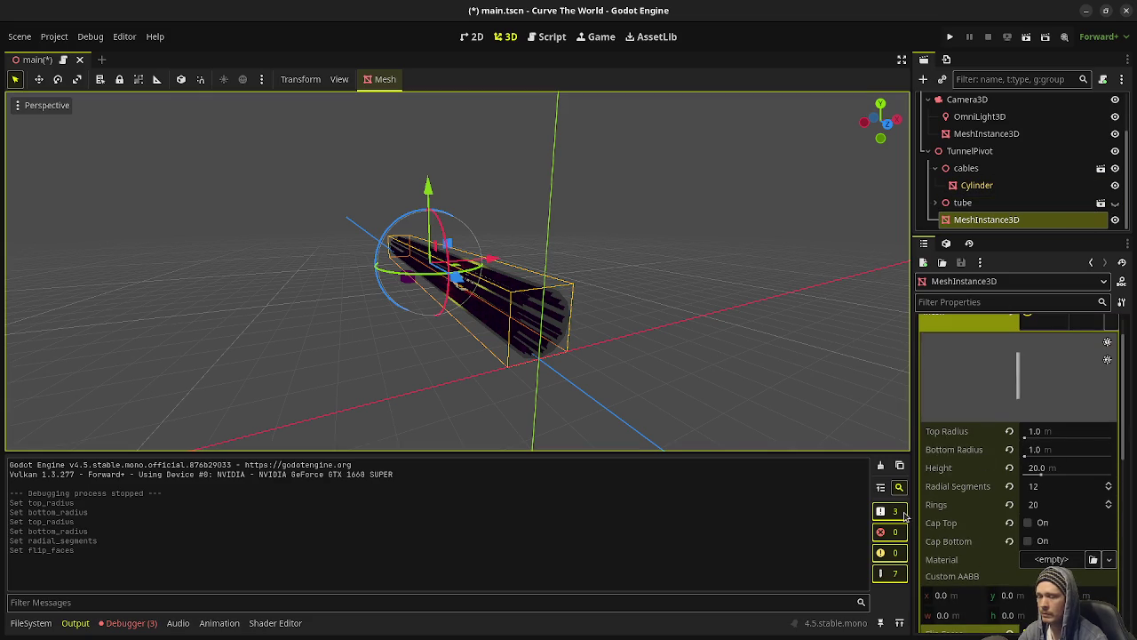
scroll(970, 538, down, 8)
scroll(970, 538, down, 1)
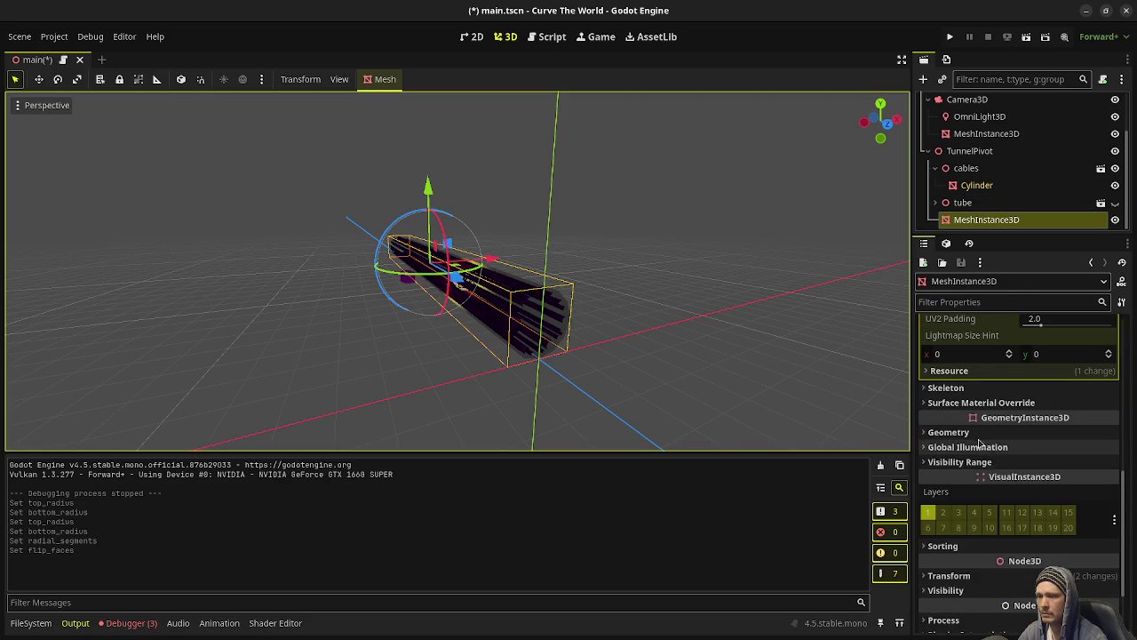
click(955, 432)
Copy the purple Material Override value from the tube's Cylinder_001 mesh.
click(987, 184)
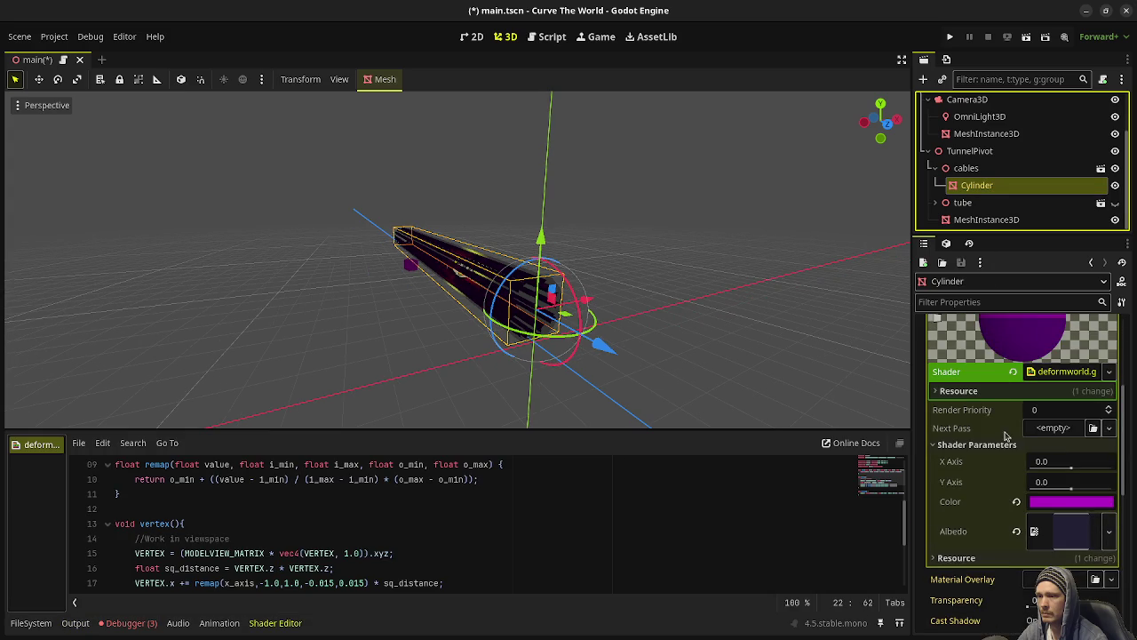
click(940, 205)
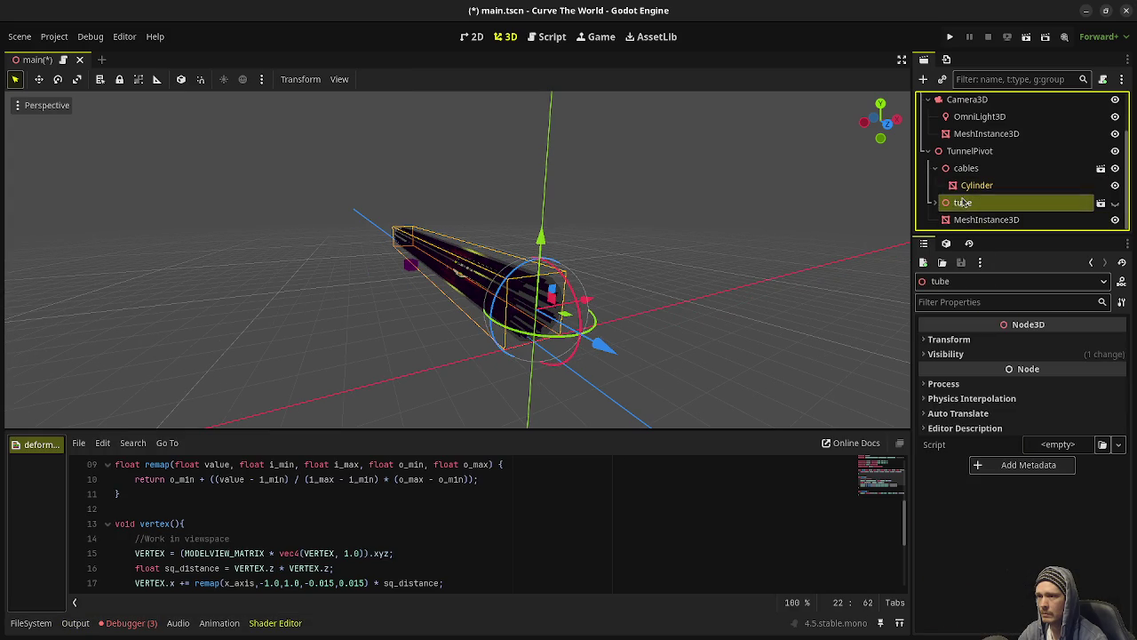
click(939, 203)
click(984, 219)
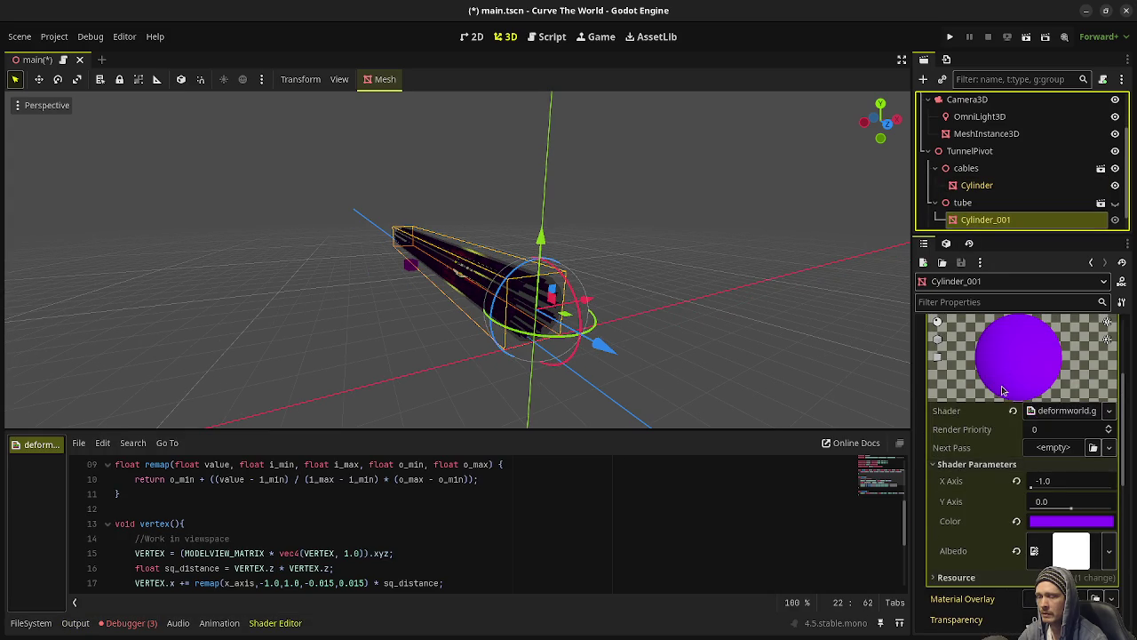
scroll(1003, 391, up, 2)
right_click(977, 408)
click(986, 424)
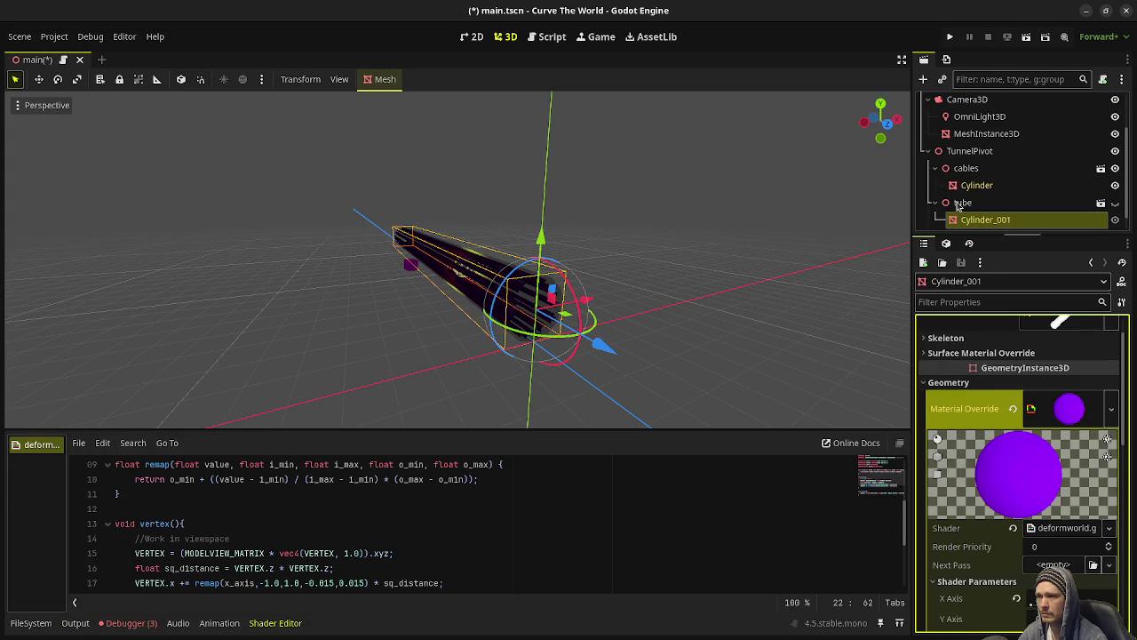
scroll(977, 195, down, 1)
Paste the purple material into the tunnel MeshInstance3D's Material Override and save main.tscn.
click(939, 189)
click(977, 219)
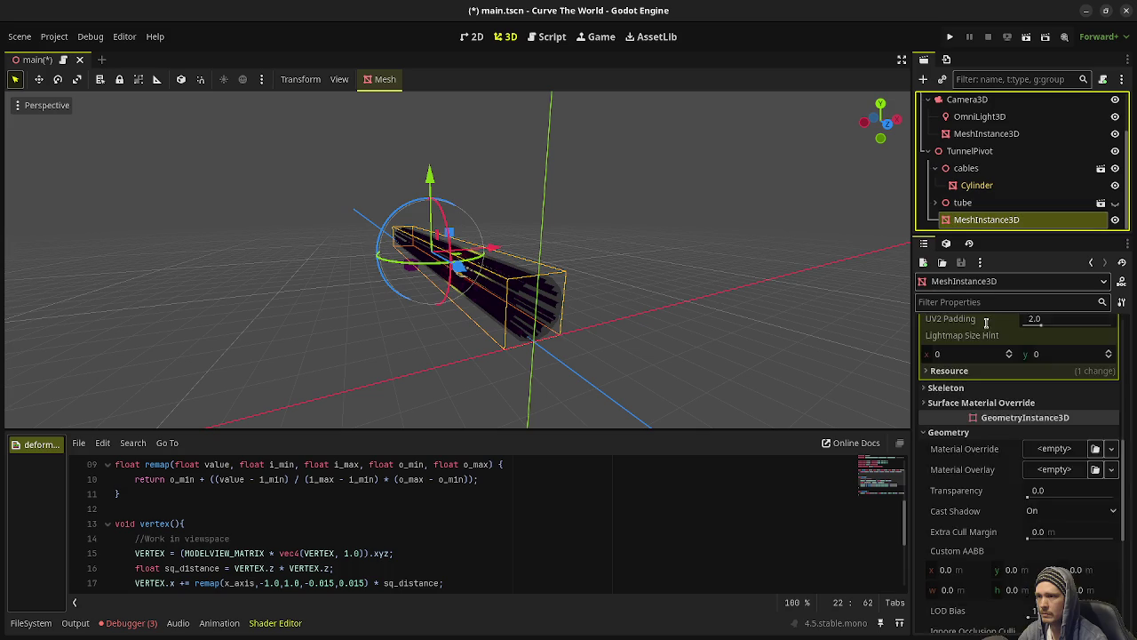
scroll(978, 489, down, 6)
click(949, 541)
scroll(951, 537, down, 2)
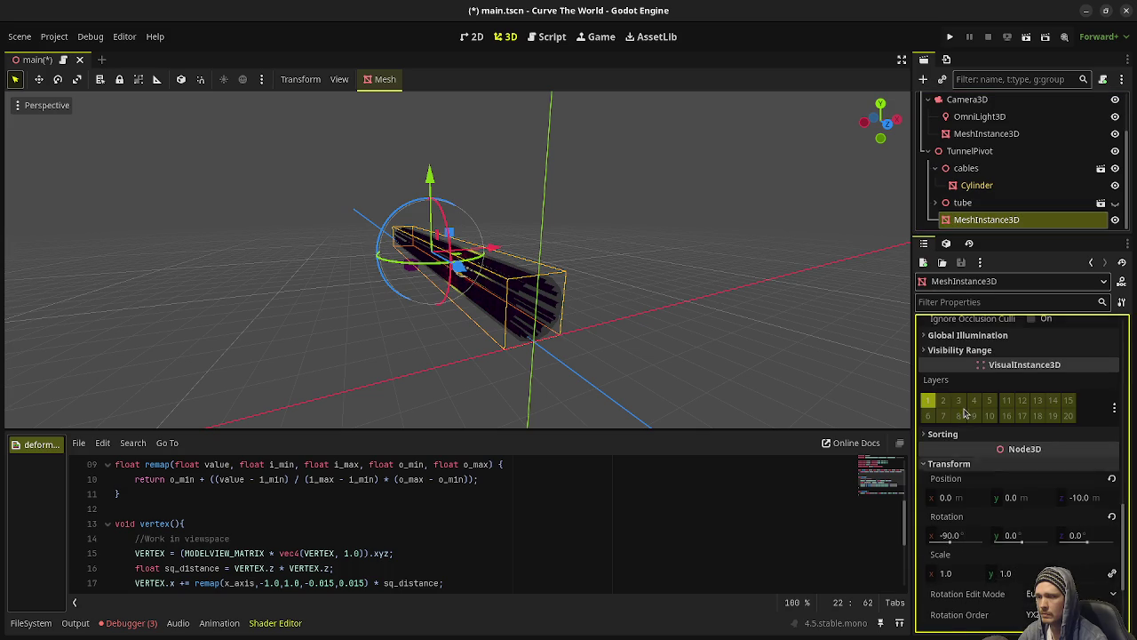
scroll(965, 533, down, 2)
scroll(963, 530, up, 3)
scroll(961, 525, up, 2)
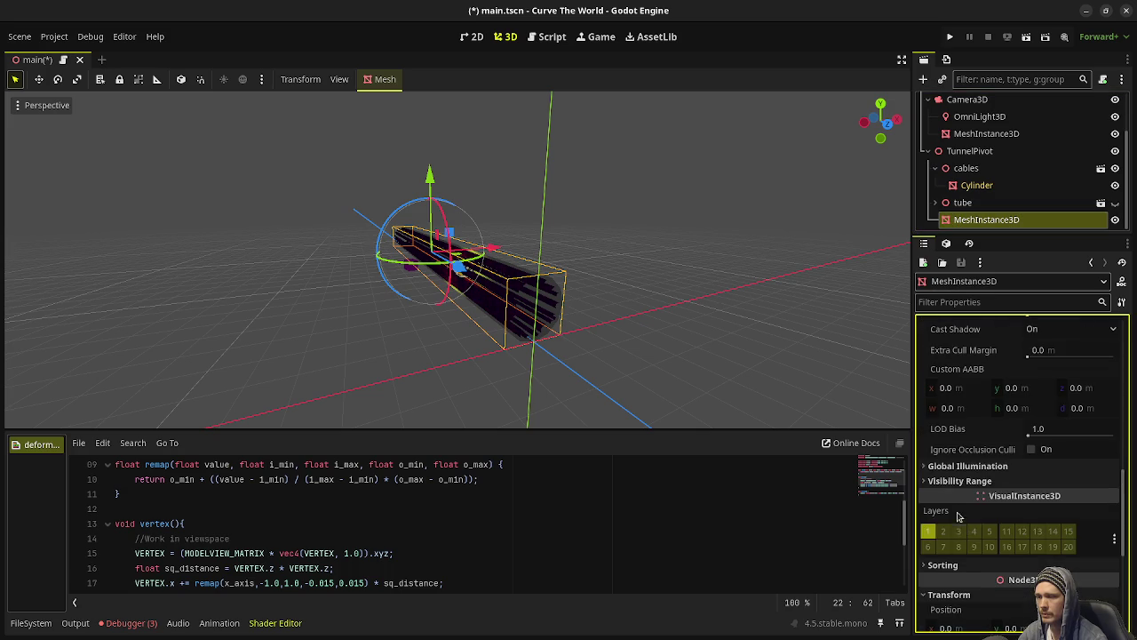
scroll(959, 514, up, 3)
right_click(988, 387)
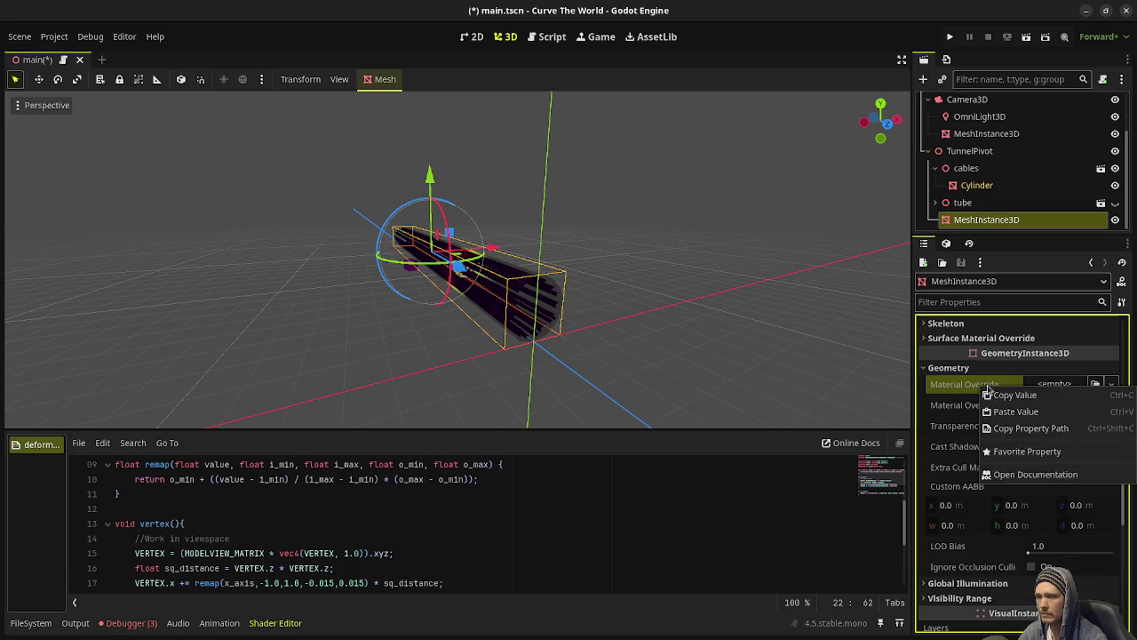
click(1021, 414)
key(ctrl+s)
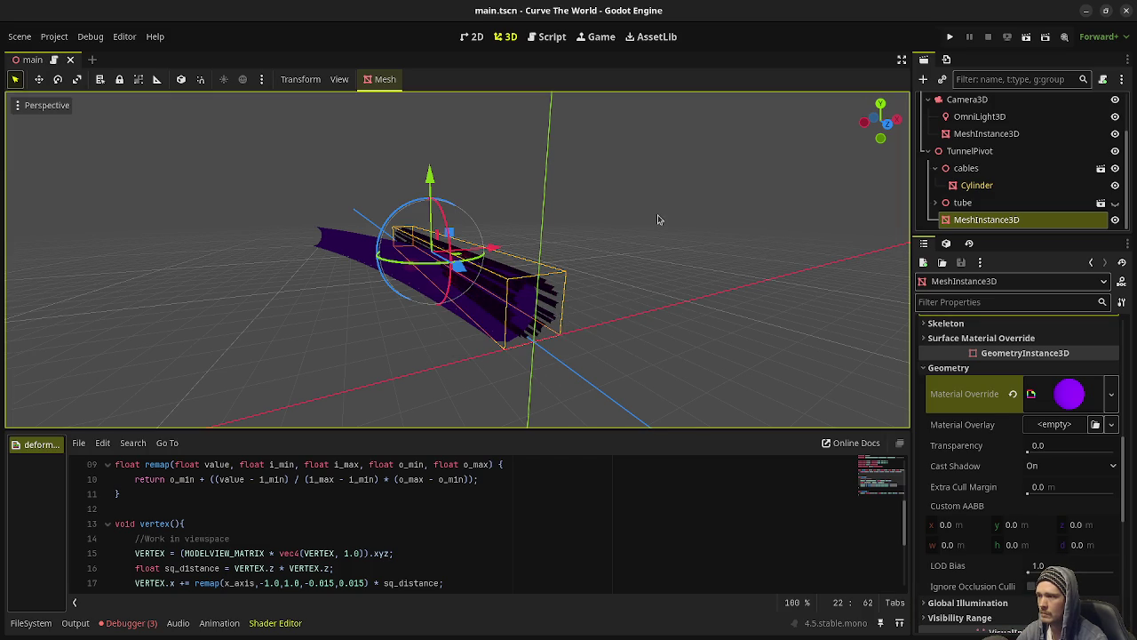
key(F5)
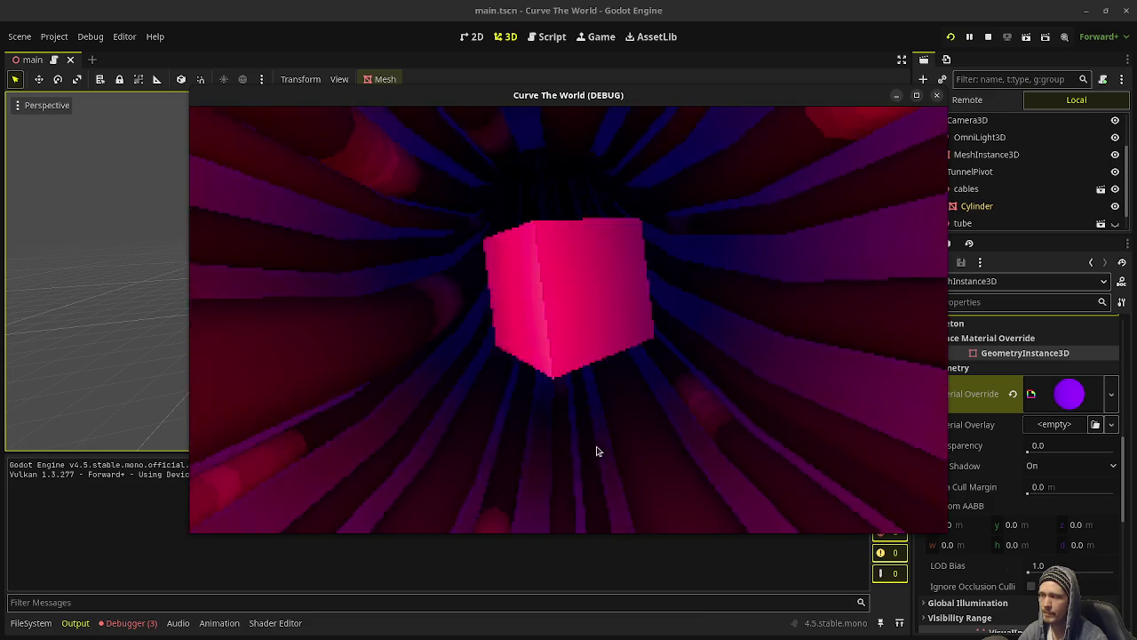
click(936, 95)
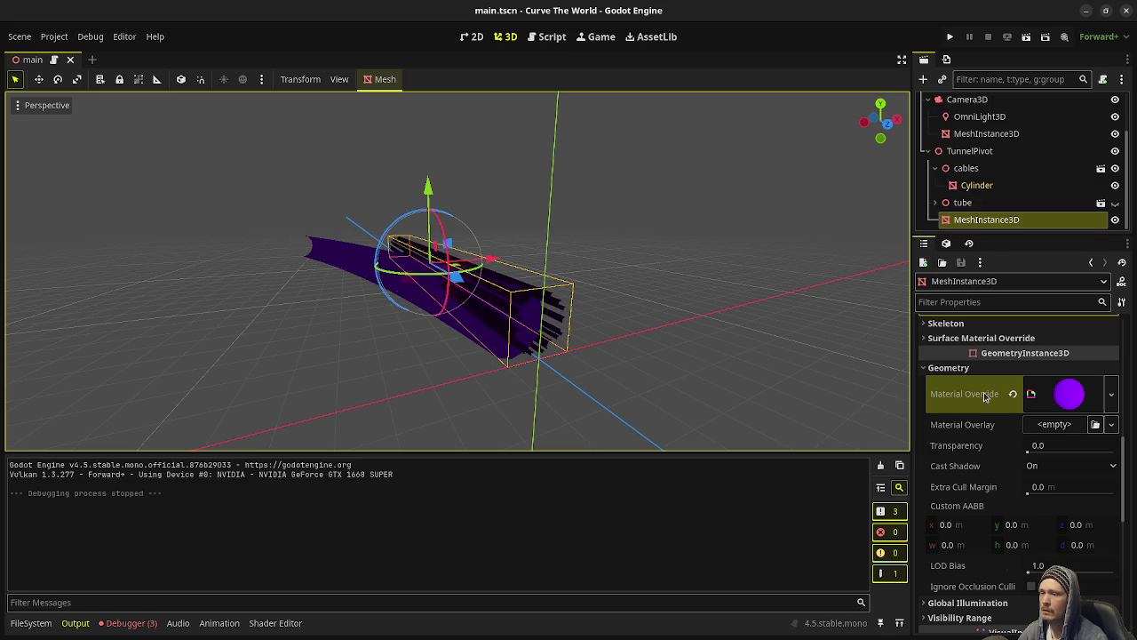
In front view, re-enable Cap Top and Cap Bottom on the tunnel cylinder.
mouse_move(978, 397)
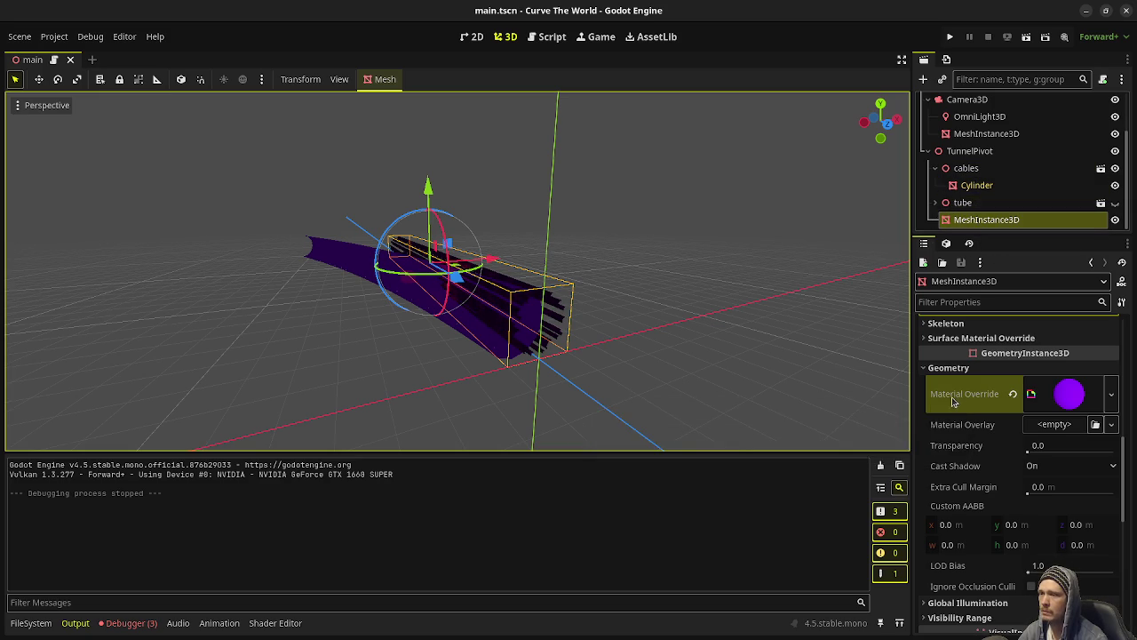
scroll(640, 347, up, 6)
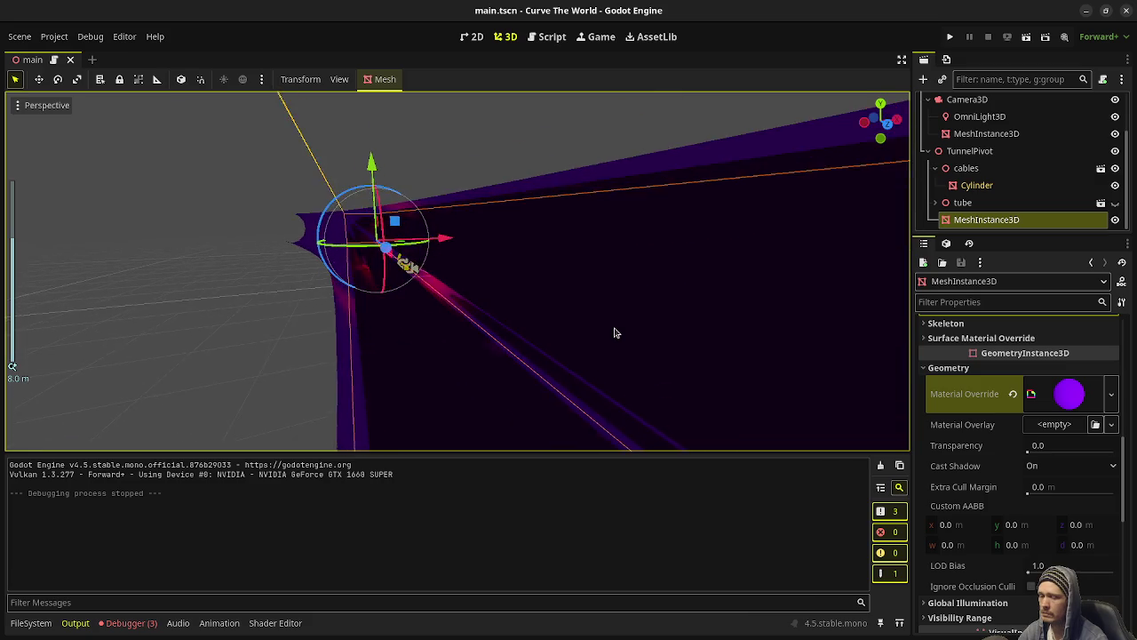
key(KP_1)
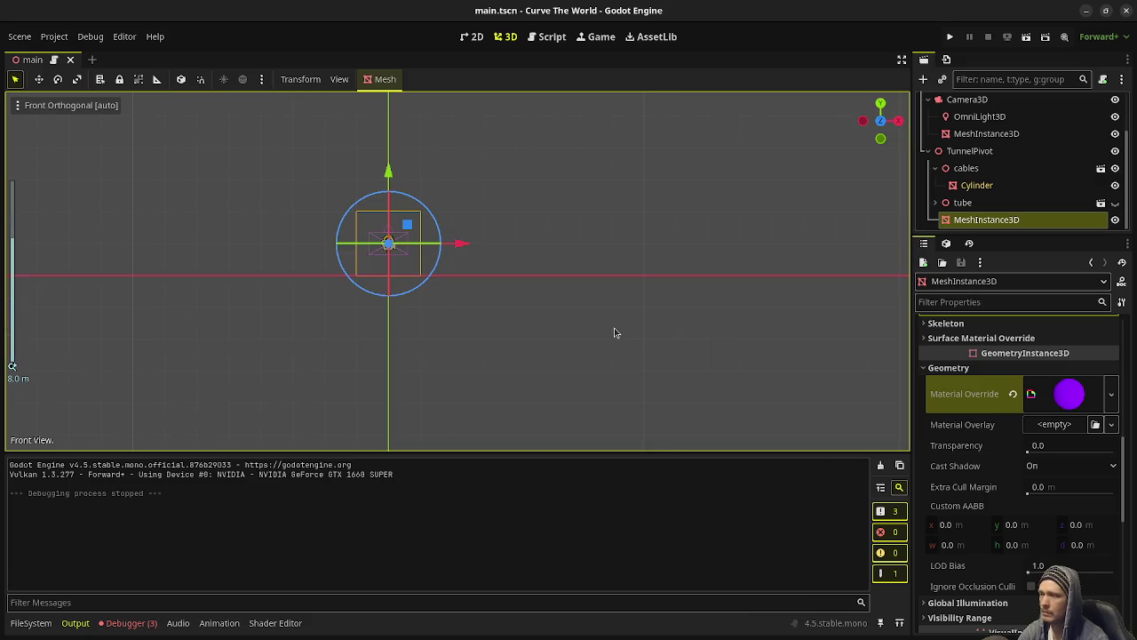
scroll(471, 296, up, 2)
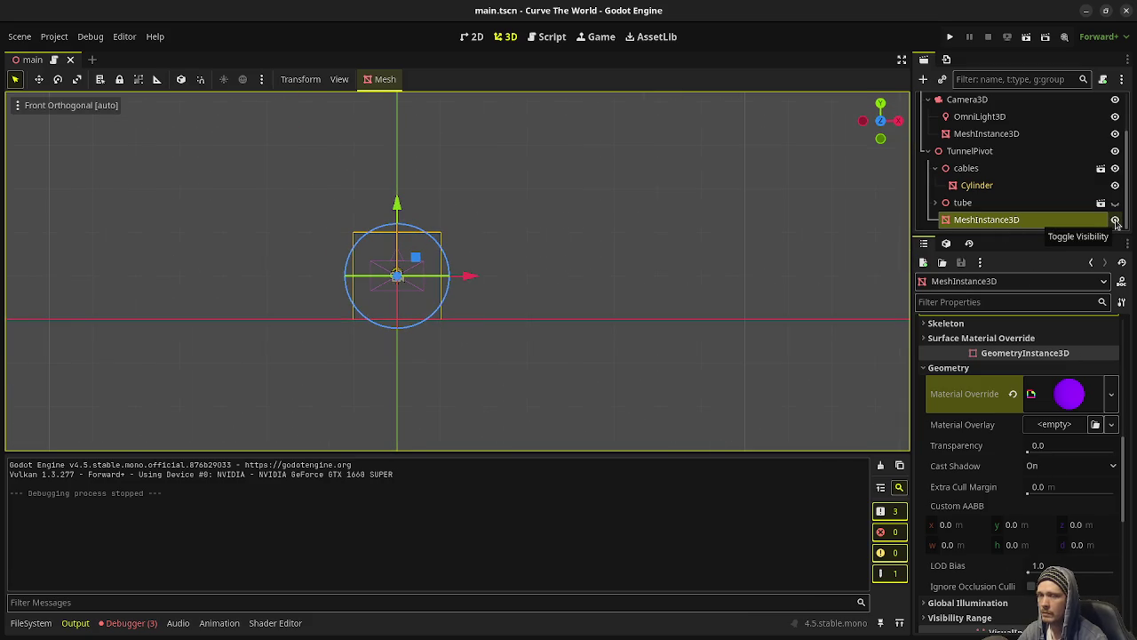
click(1116, 220)
click(1116, 222)
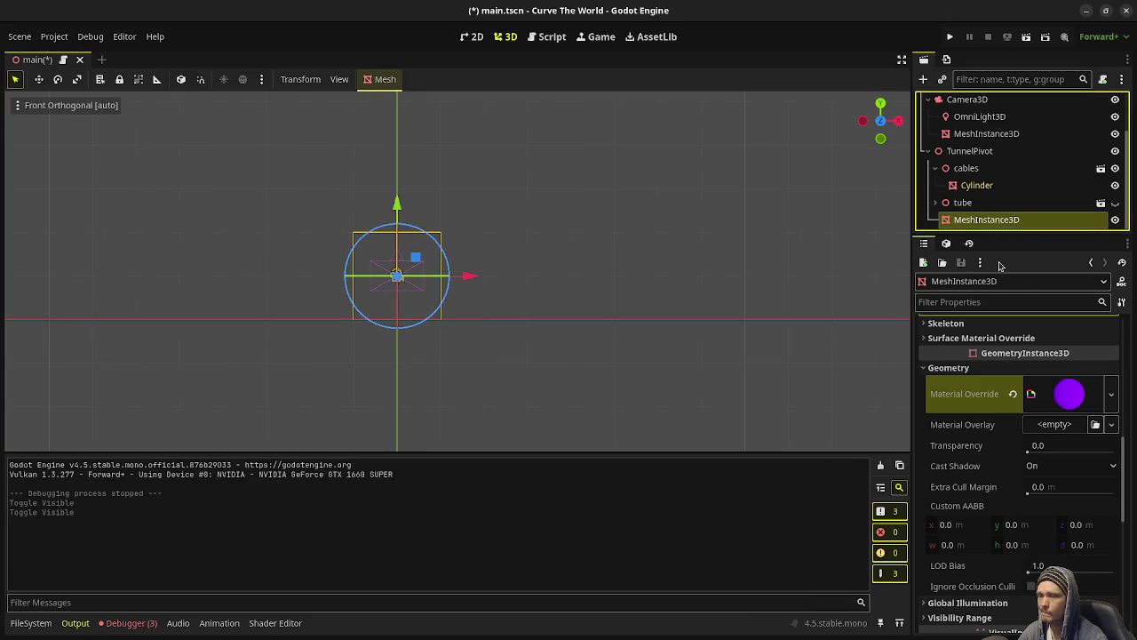
scroll(1031, 409, up, 5)
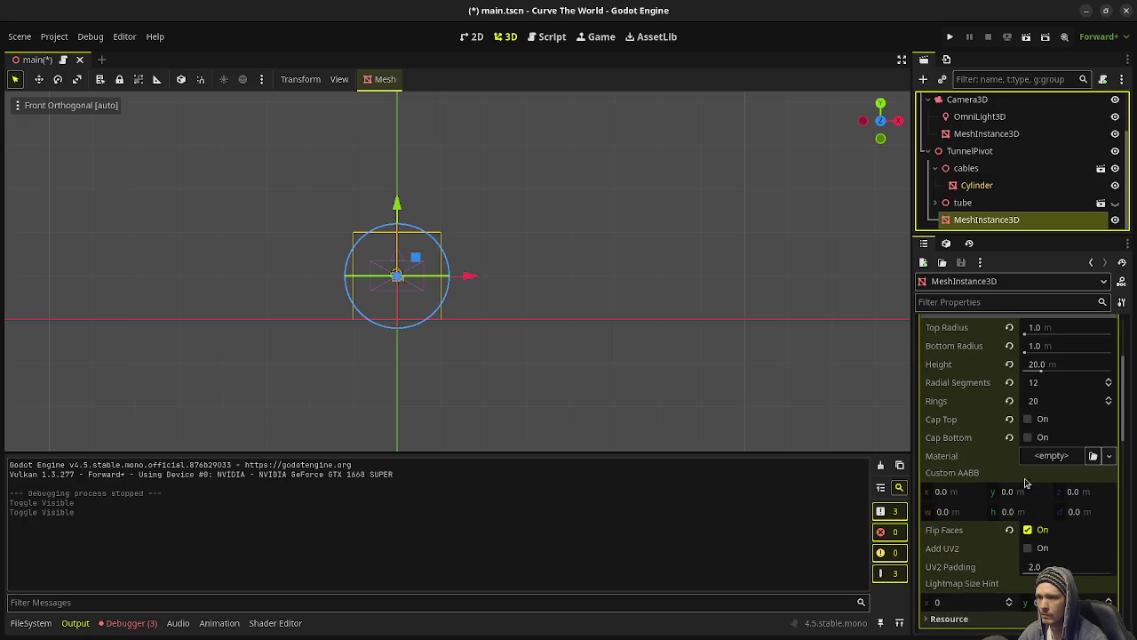
click(1033, 420)
click(1031, 438)
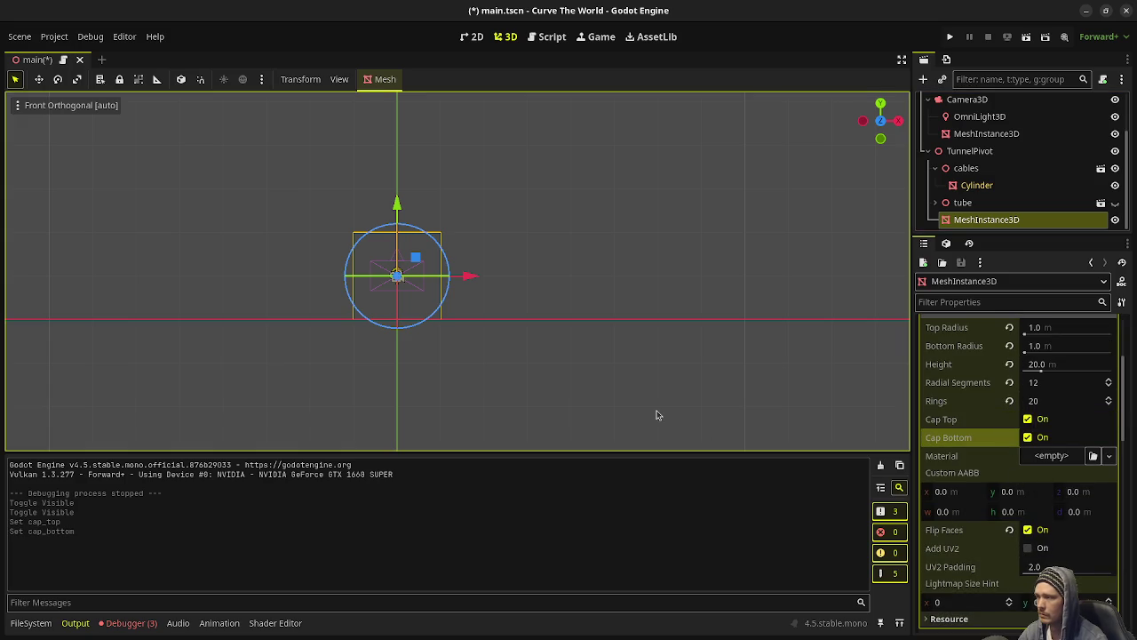
Clear the tunnel MeshInstance3D's Material Override back to empty.
click(963, 202)
click(978, 219)
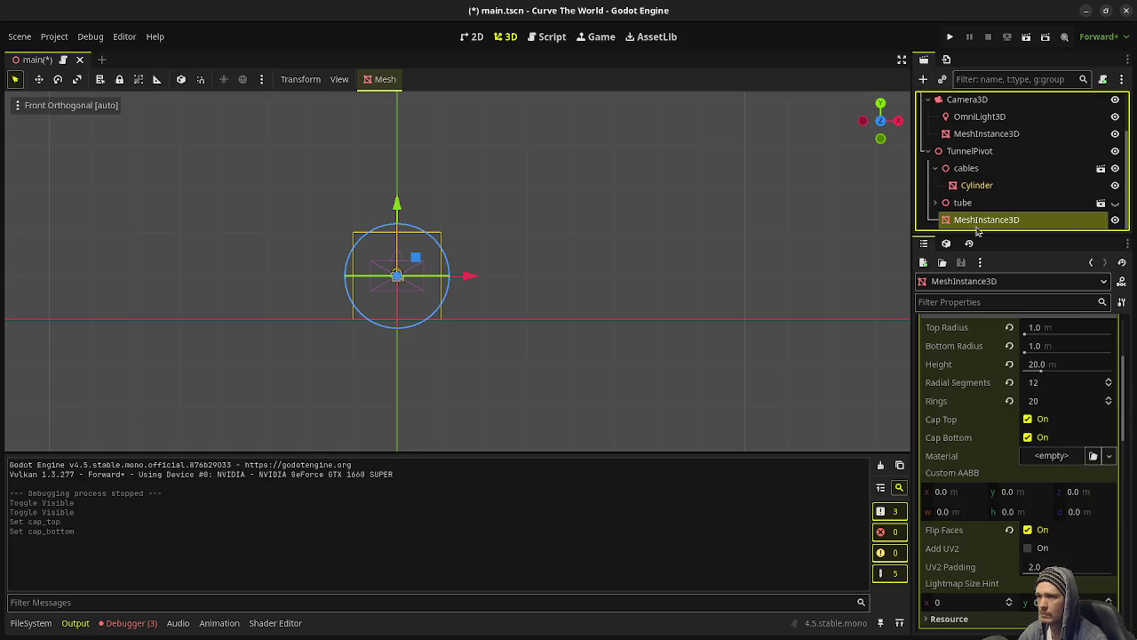
scroll(995, 494, down, 5)
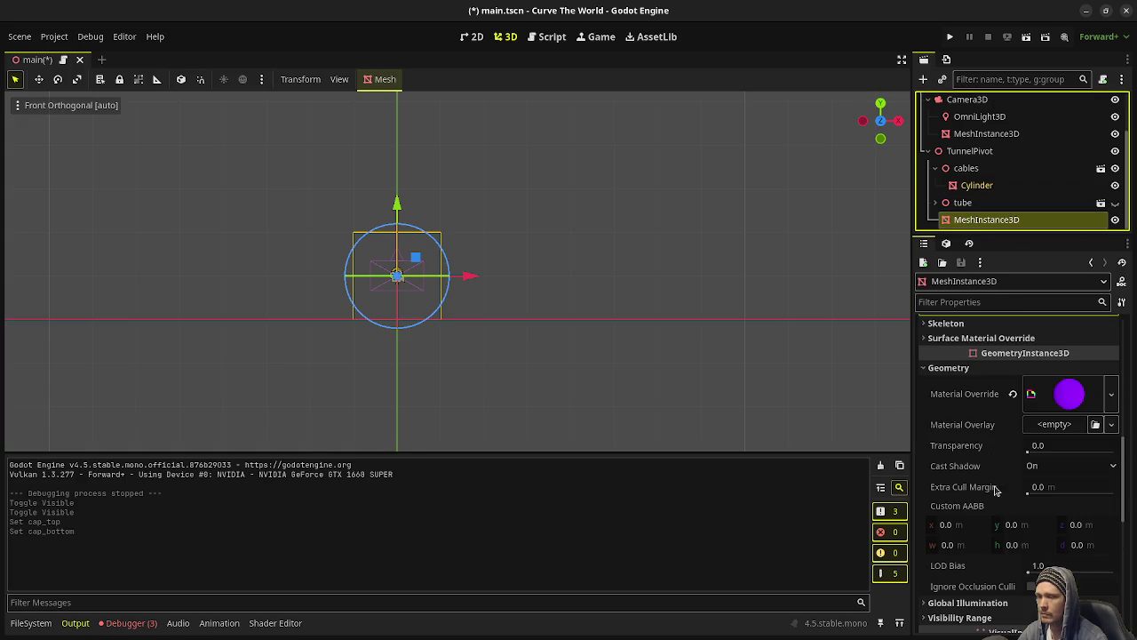
click(1014, 394)
scroll(418, 312, up, 5)
scroll(342, 305, up, 5)
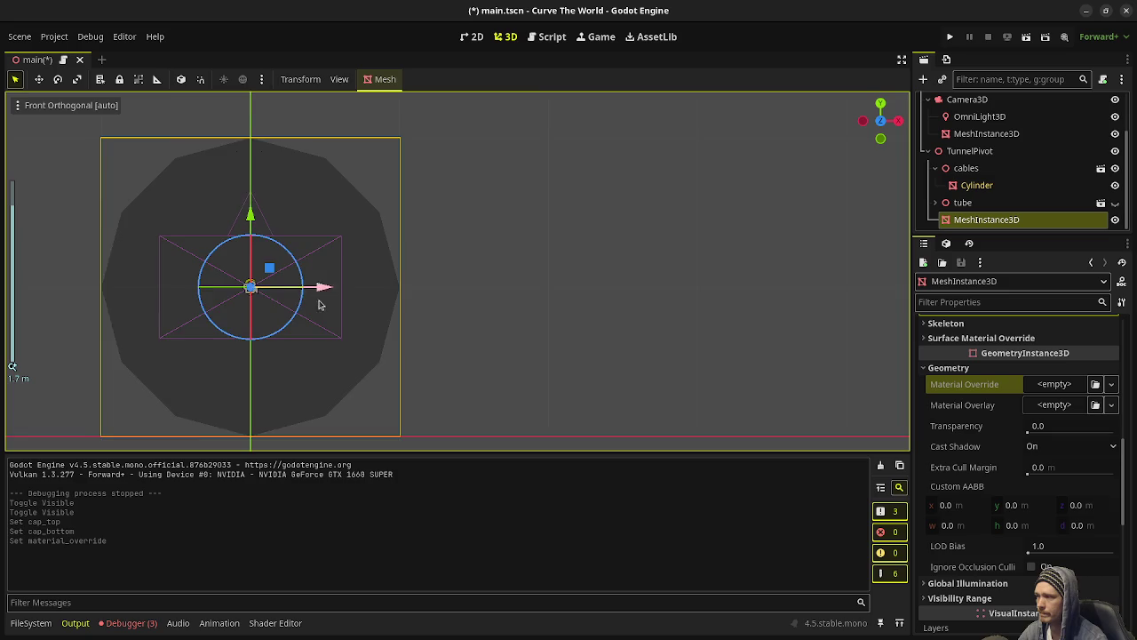
scroll(572, 304, down, 3)
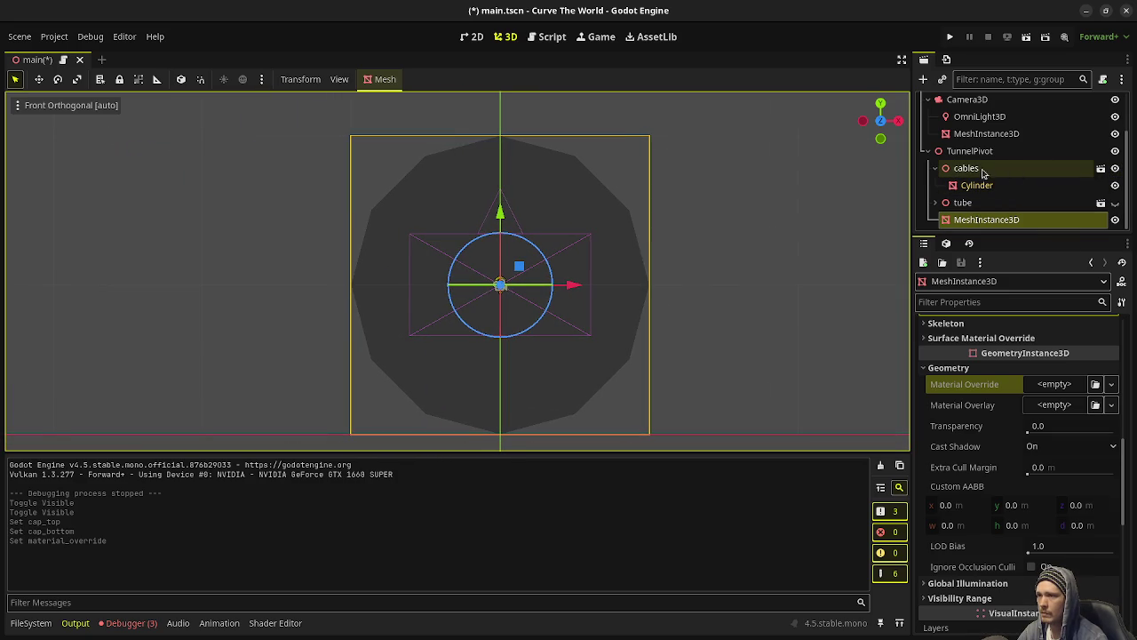
Select the cables node and drag it along its Z axis, checking from the front view.
click(983, 169)
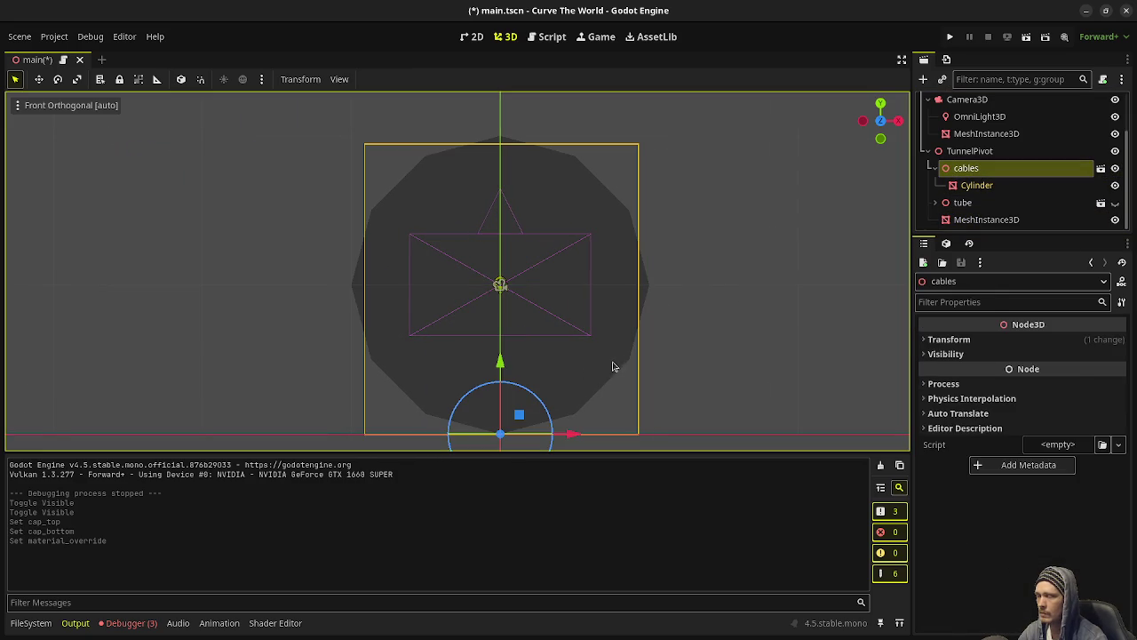
drag(613, 367, 663, 355)
scroll(663, 355, down, 3)
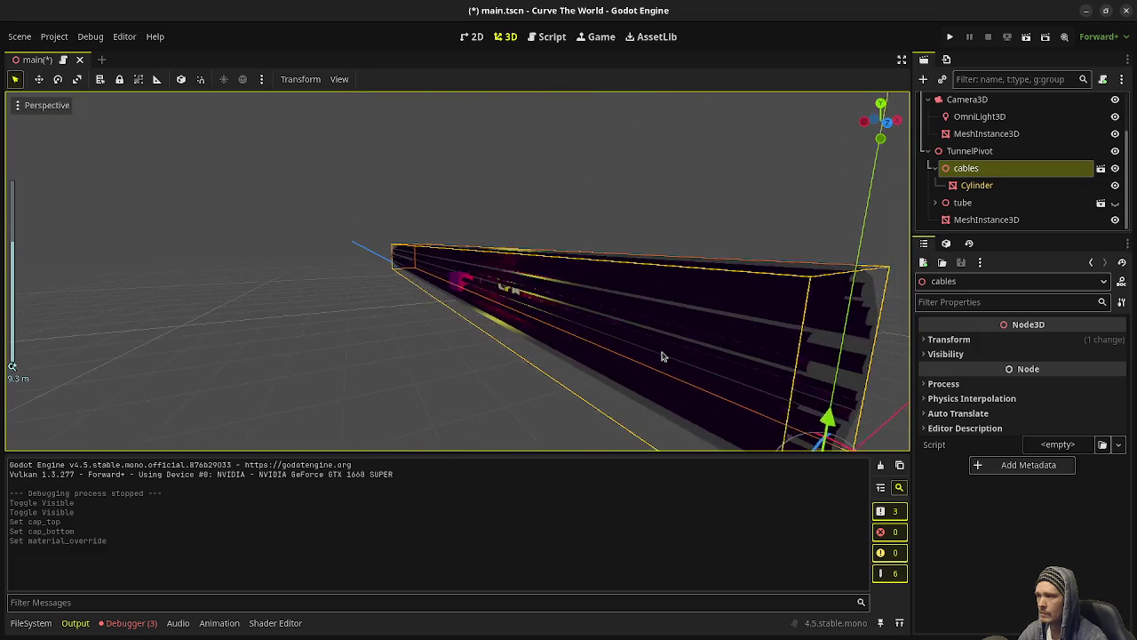
scroll(661, 356, down, 3)
drag(693, 400, 702, 409)
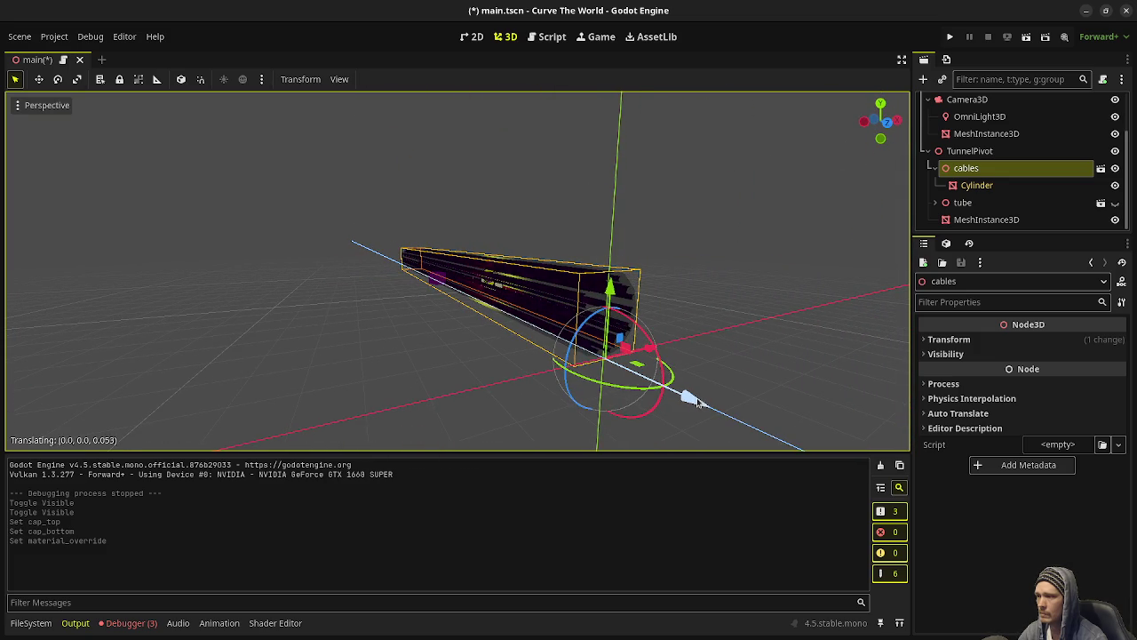
key(KP_1)
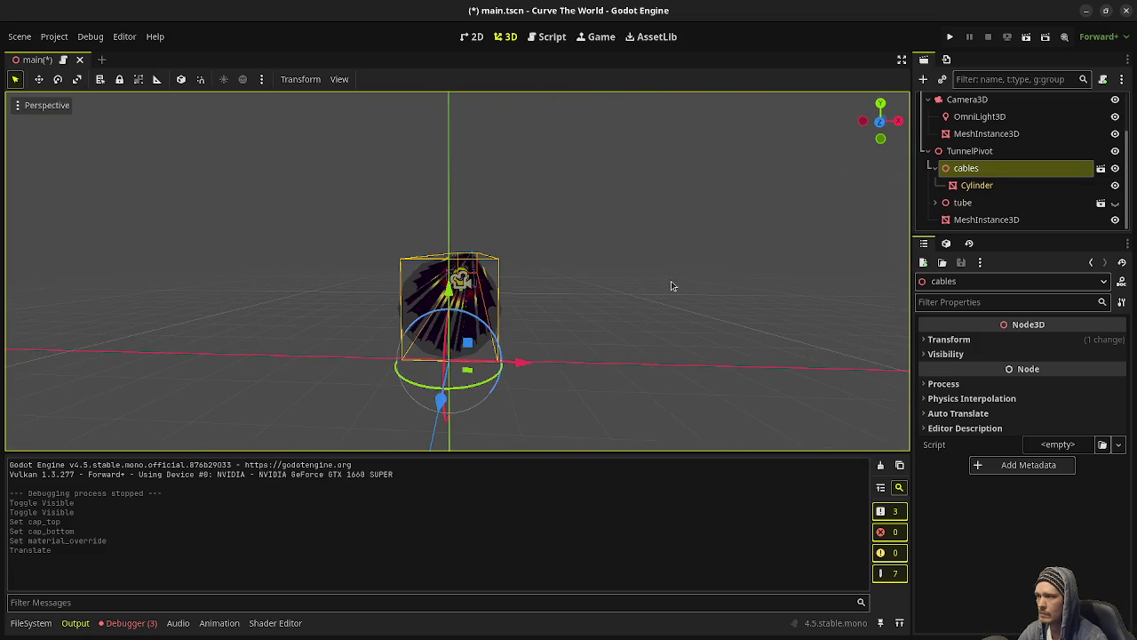
drag(672, 284, 549, 311)
Undo that move, slide the cables along Z again, and check in front and perspective views.
key(ctrl+z)
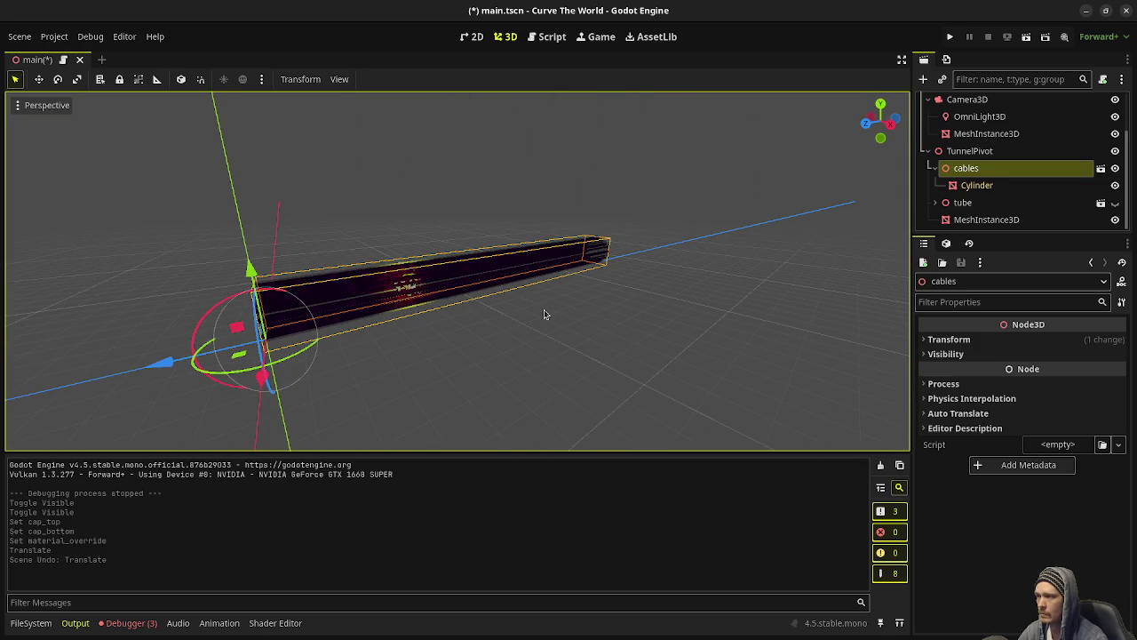
drag(157, 361, 124, 372)
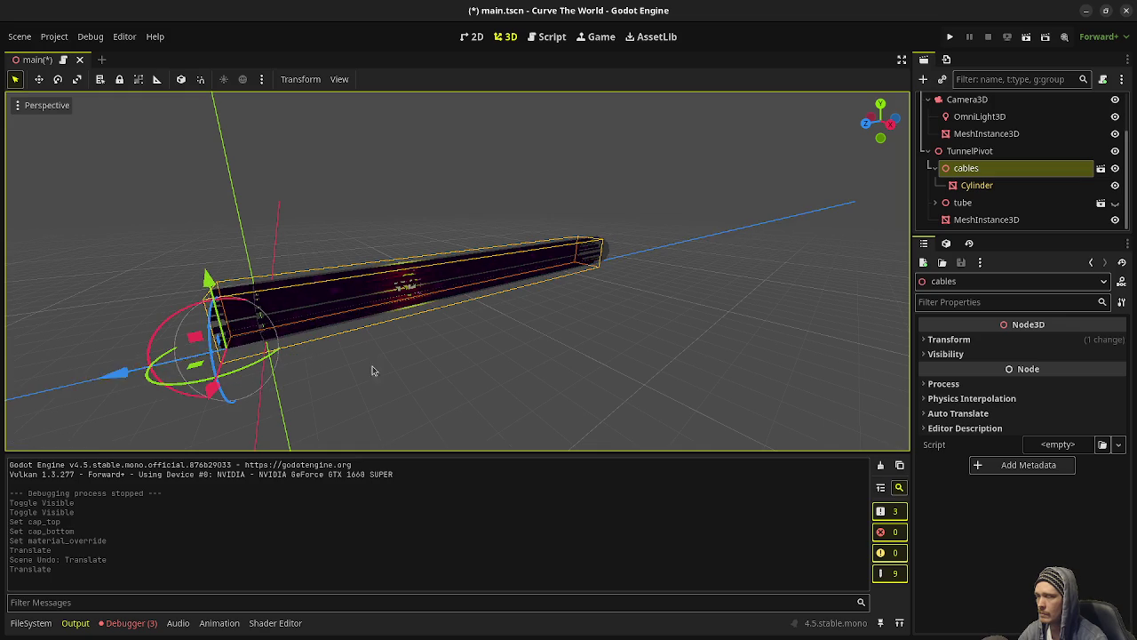
drag(372, 368, 424, 355)
key(KP_1)
scroll(486, 291, up, 6)
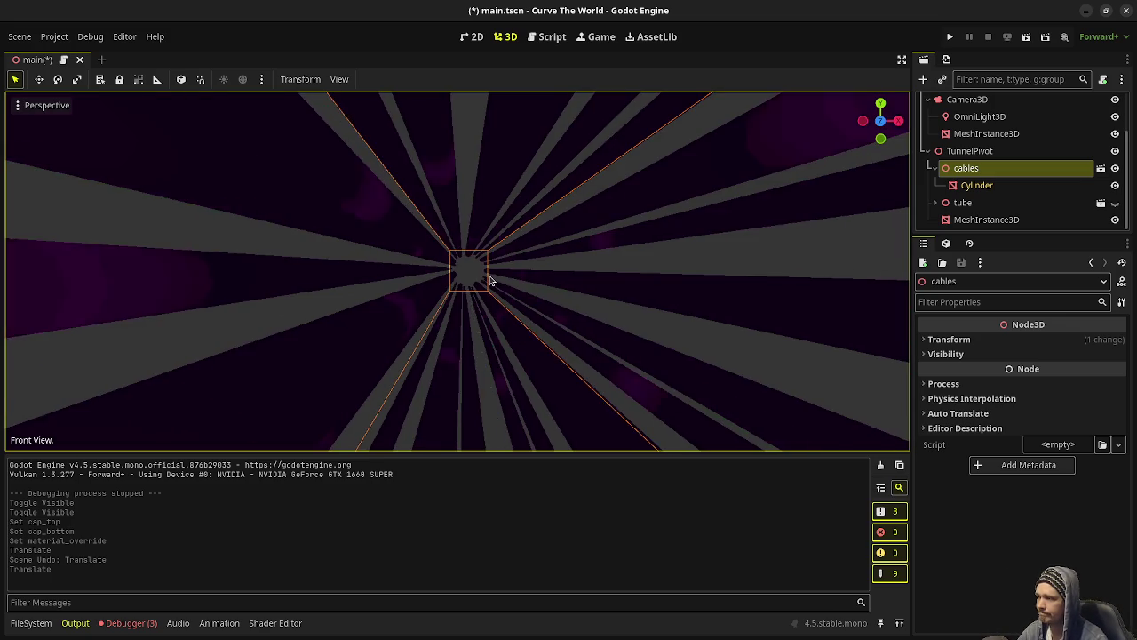
key(KP_5)
scroll(489, 280, down, 8)
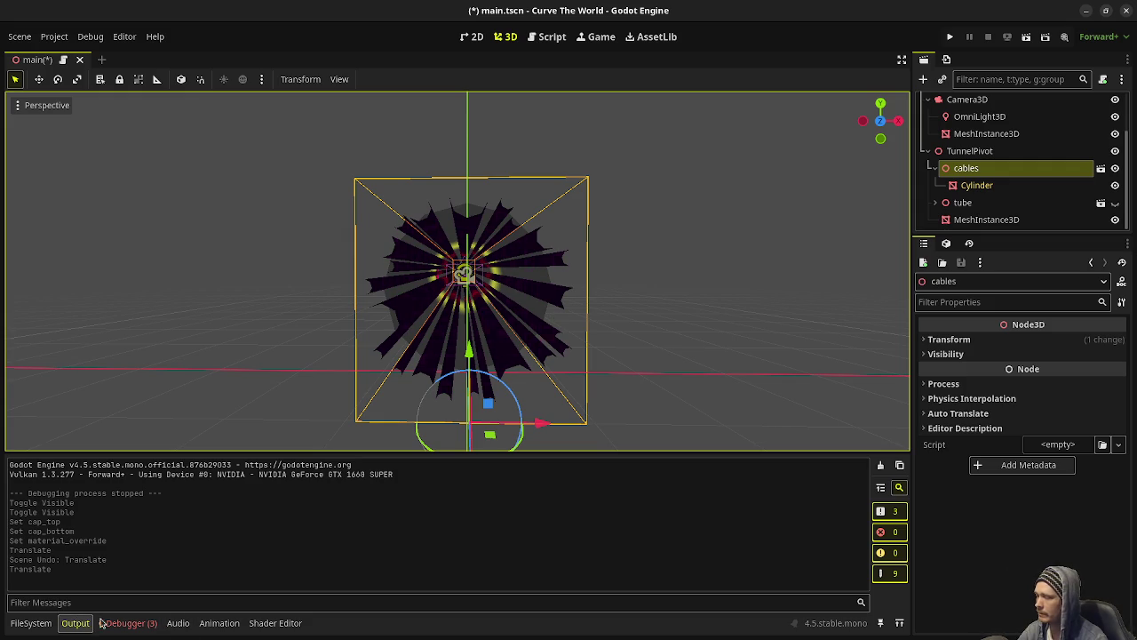
Reveal cables.gltf from the FileSystem dock in the system file manager.
click(31, 622)
scroll(218, 551, down, 2)
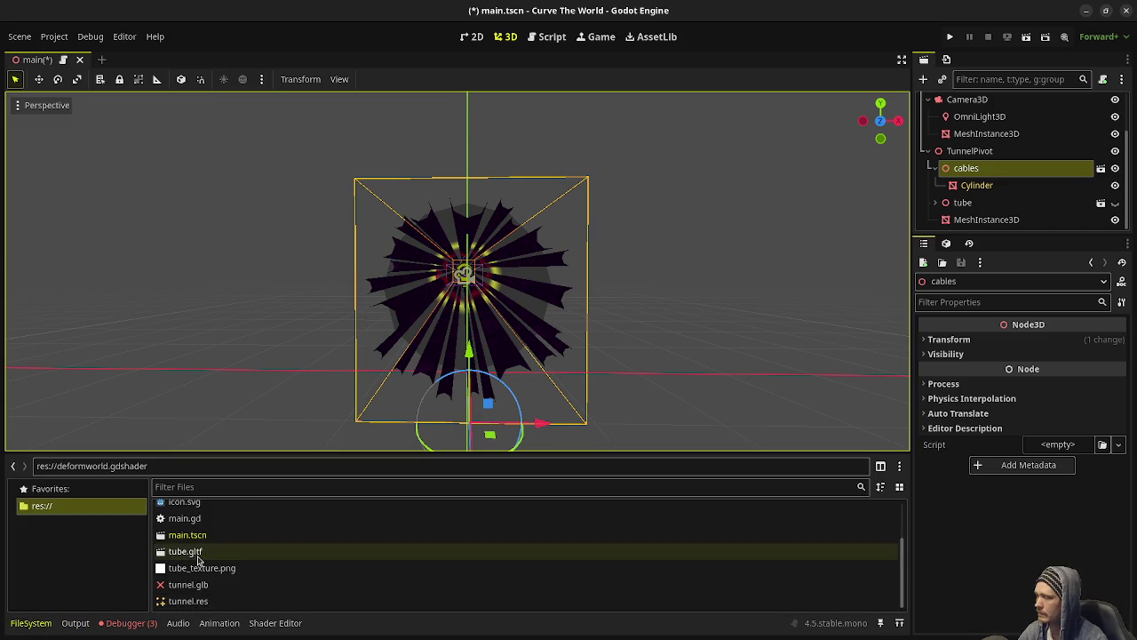
scroll(215, 578, up, 3)
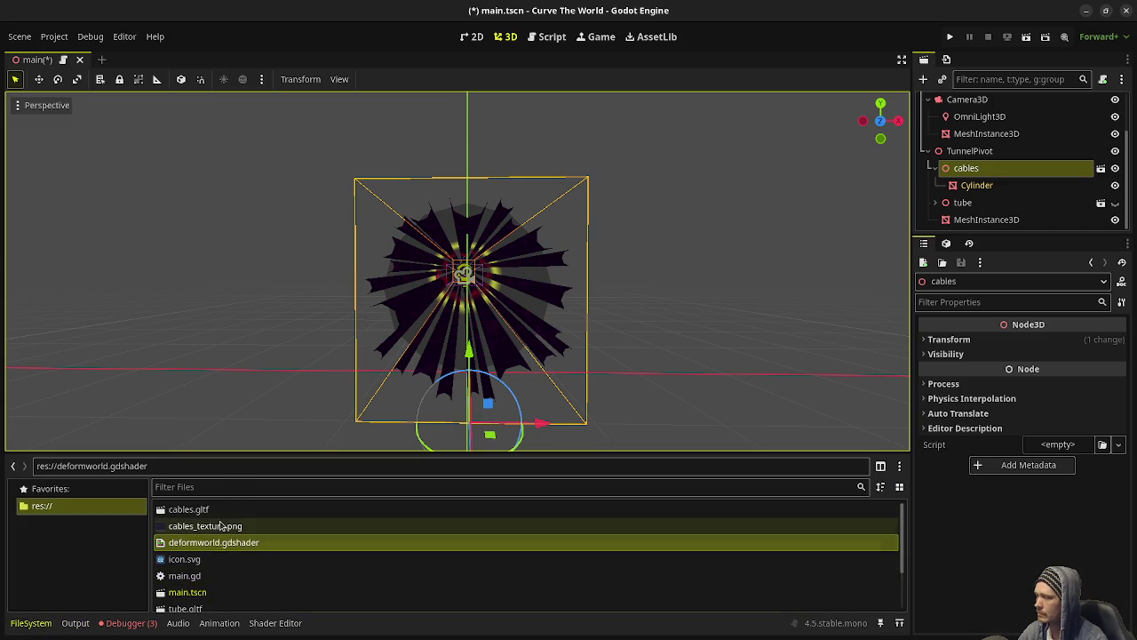
click(217, 513)
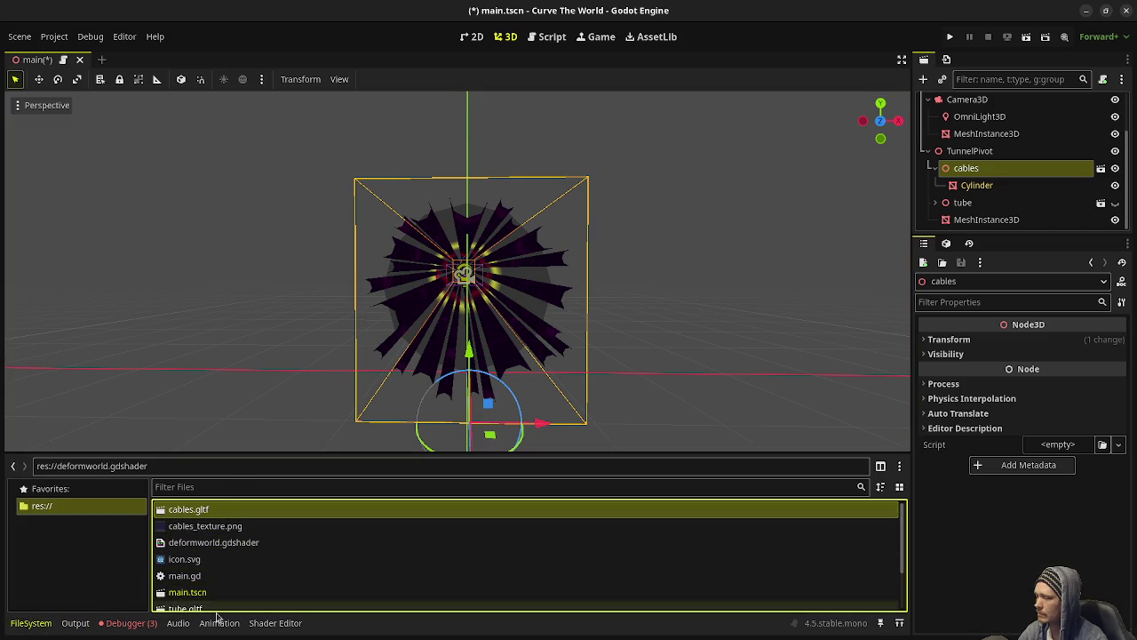
right_click(214, 514)
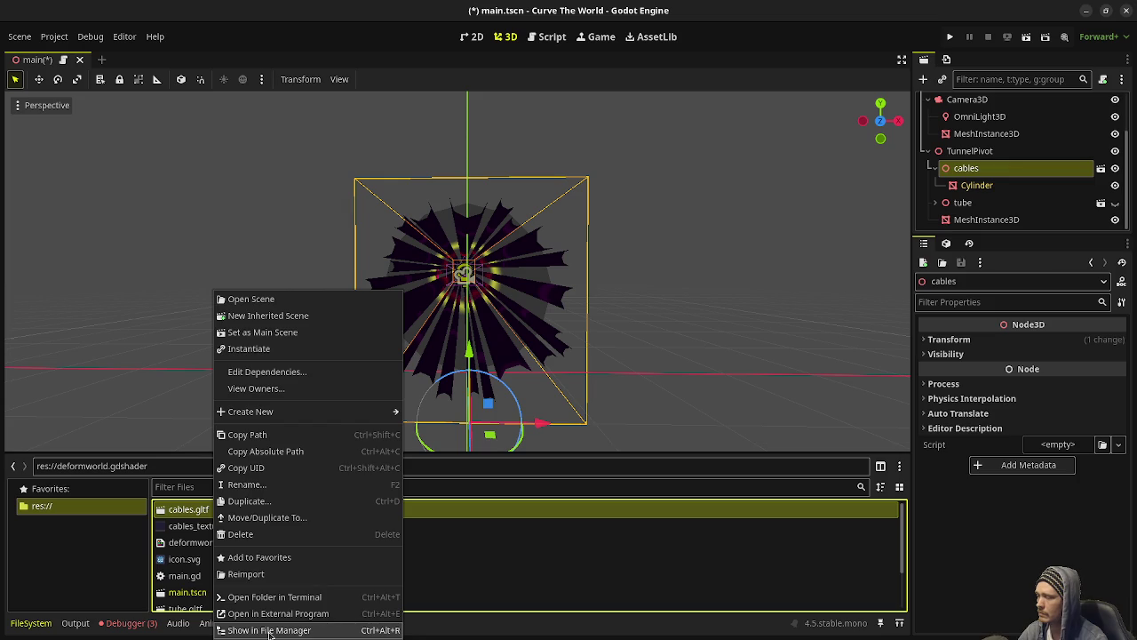
click(270, 631)
Clear the three Node not found errors in the Debugger's Errors tab.
click(134, 625)
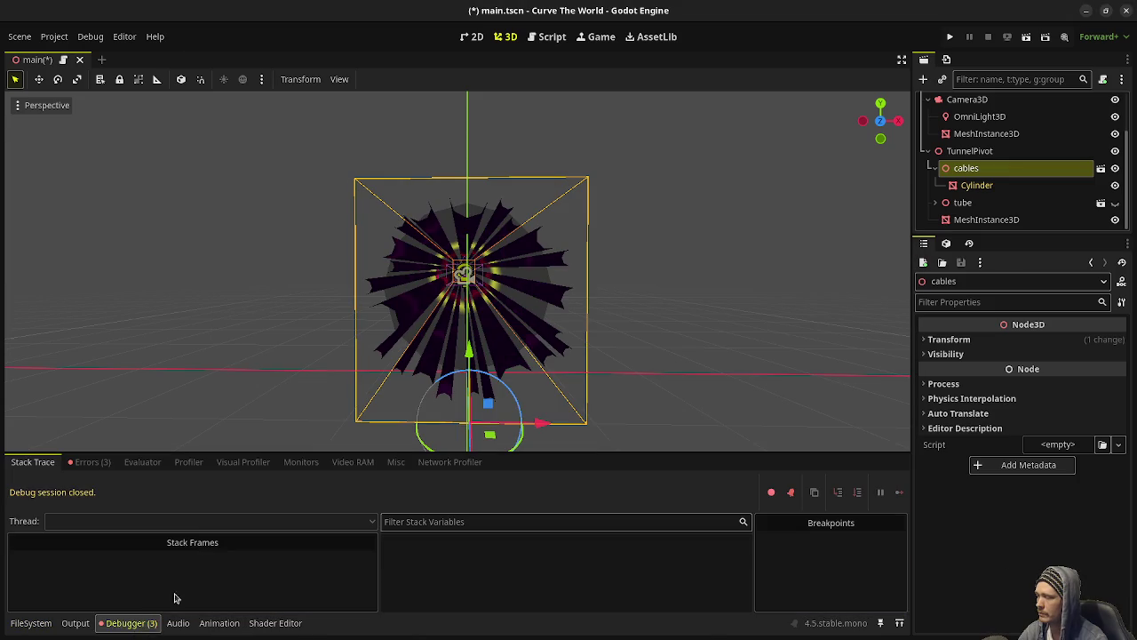
click(93, 462)
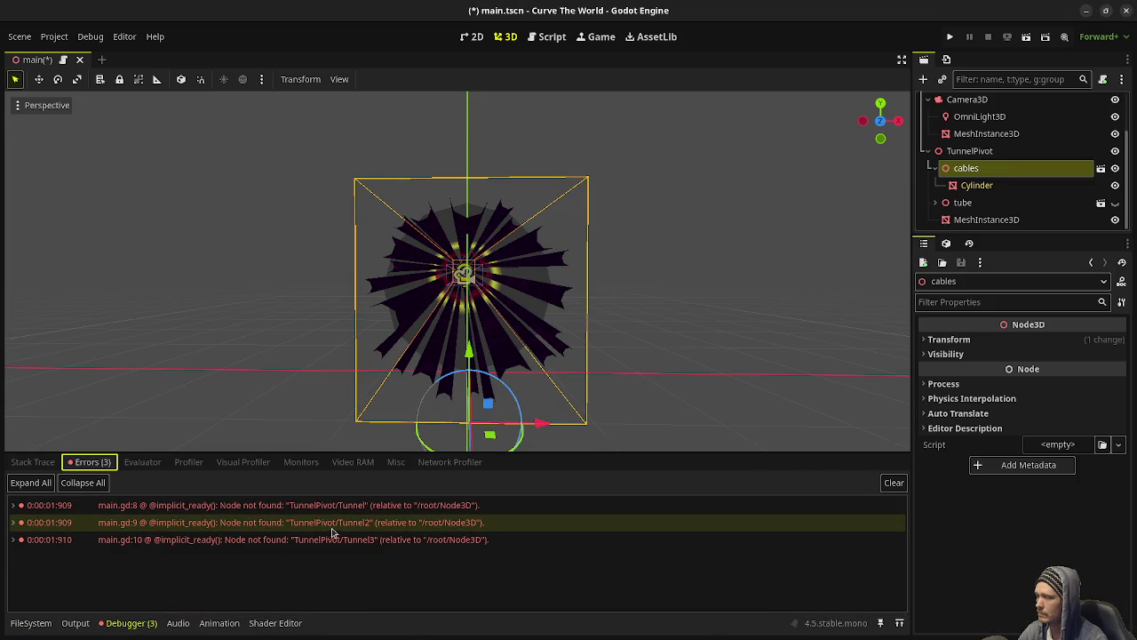
click(893, 482)
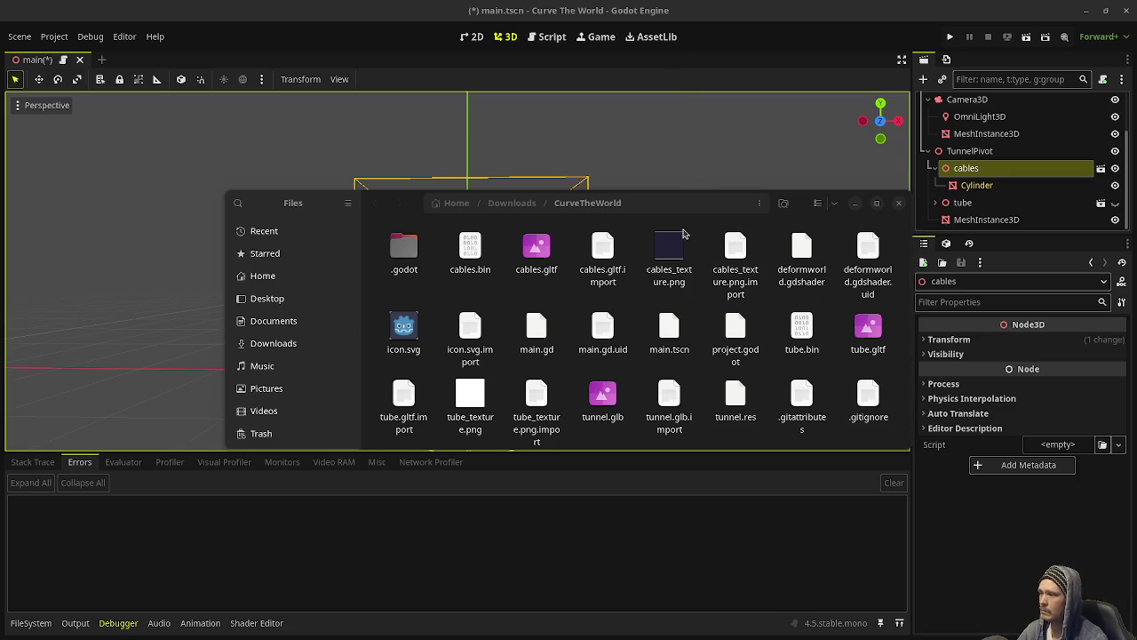
Import cables.gltf into Blender by dragging it from the CurveTheWorld folder onto the Blender window.
drag(545, 276, 742, 255)
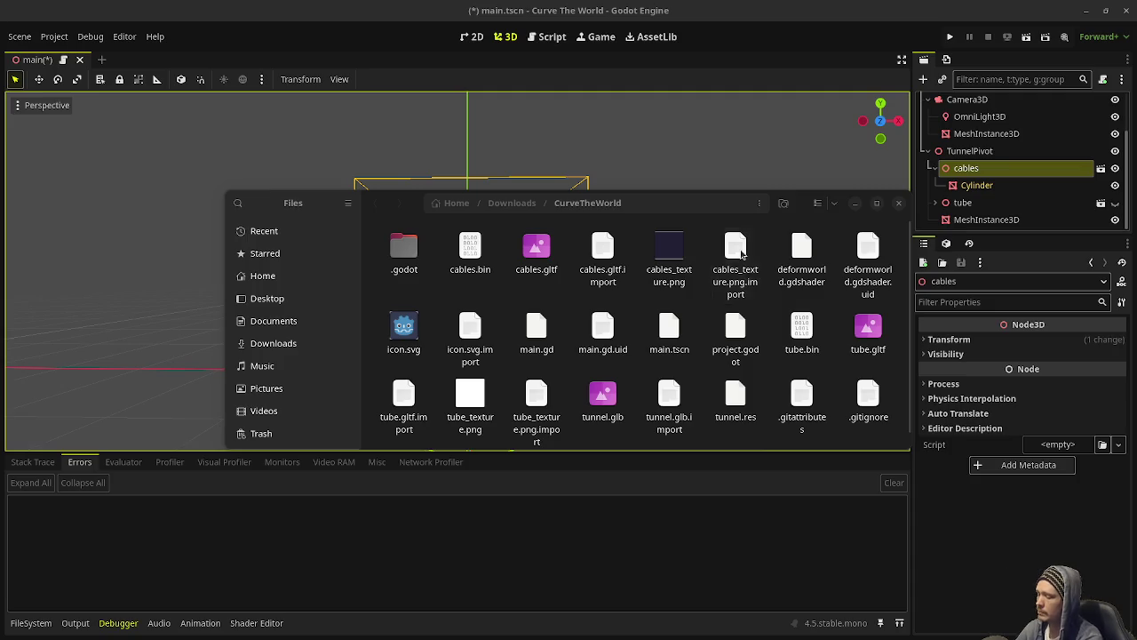
key(super)
key(super)
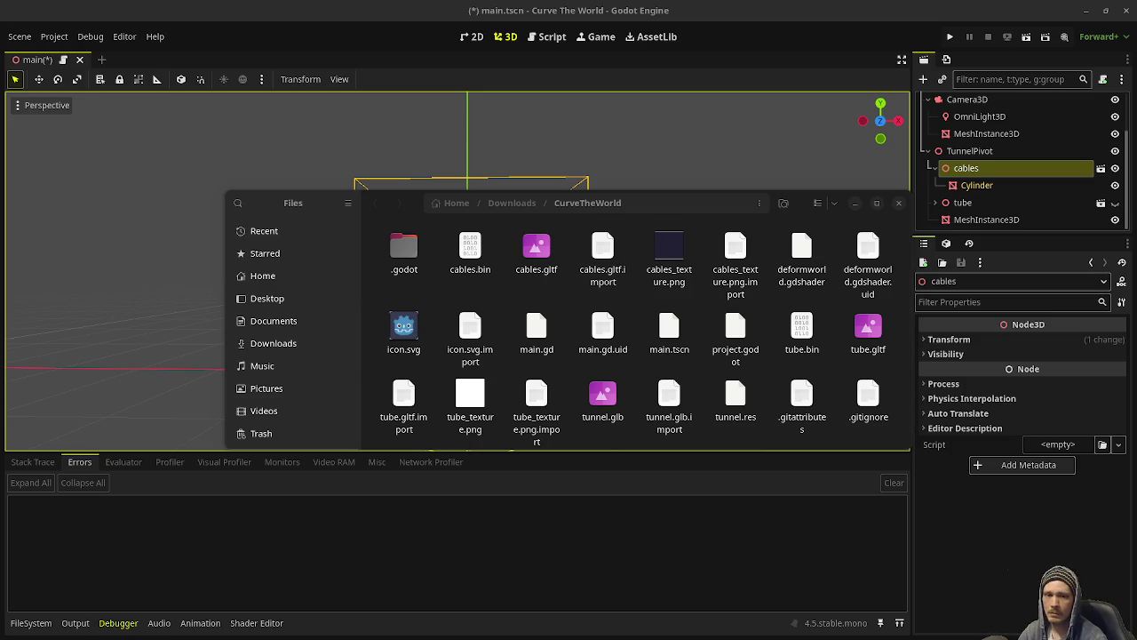
click(538, 250)
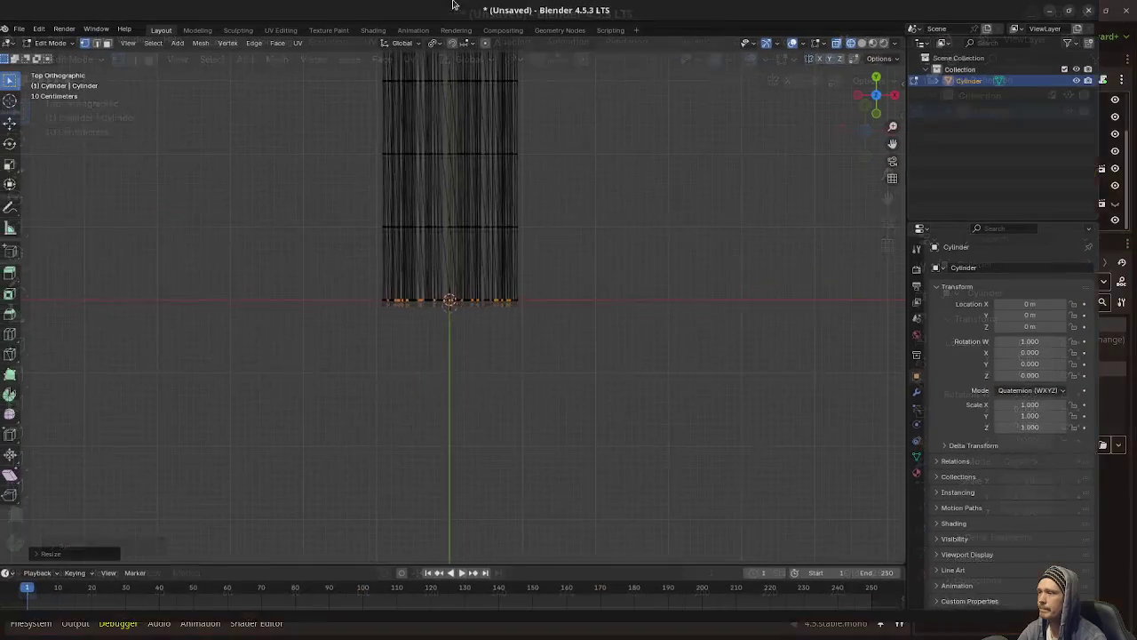
Box-select the vertices at the cylinder's top end and scale them.
scroll(546, 406, up, 10)
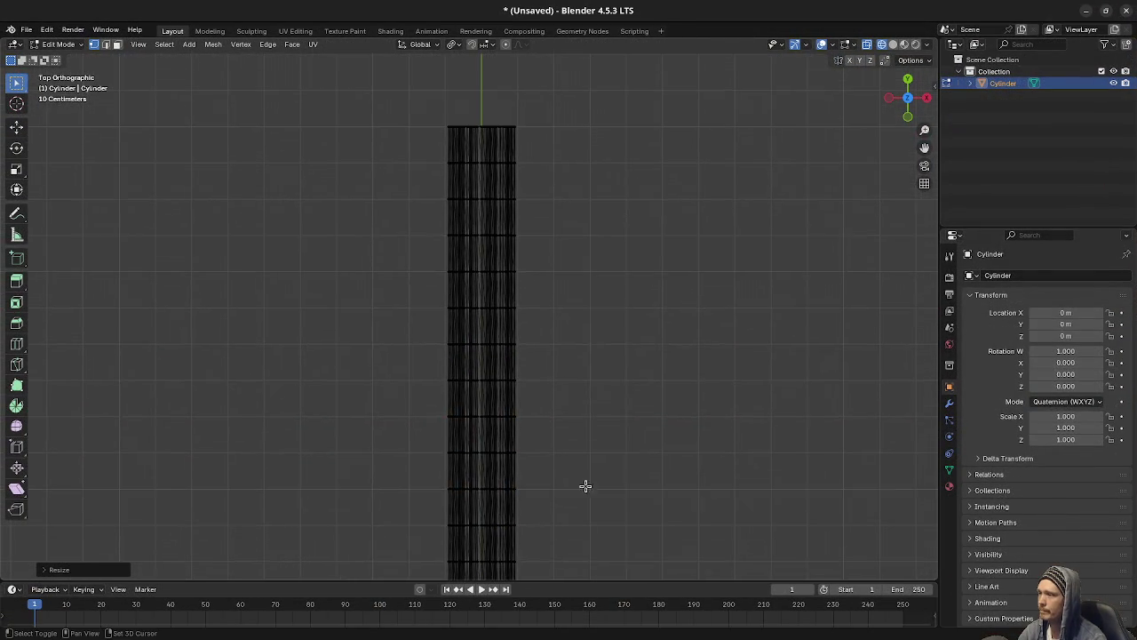
scroll(553, 432, up, 5)
drag(461, 351, 735, 418)
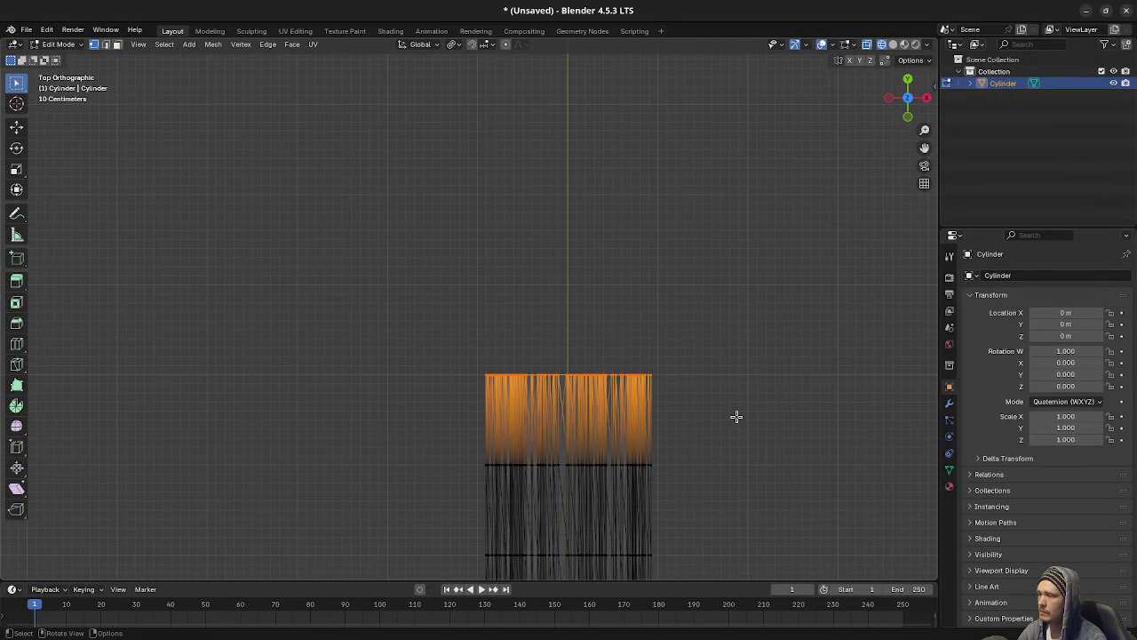
key(g)
right_click(711, 332)
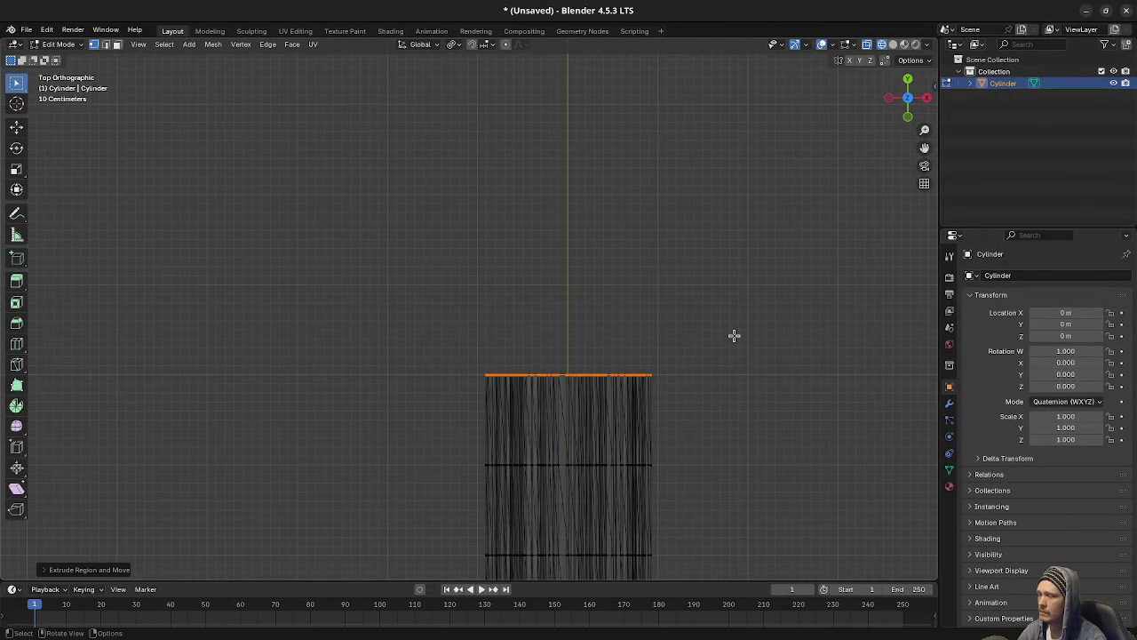
key(s)
click(734, 332)
mouse_move(734, 332)
mouse_down()
mouse_move(618, 349)
mouse_move(465, 258)
mouse_up()
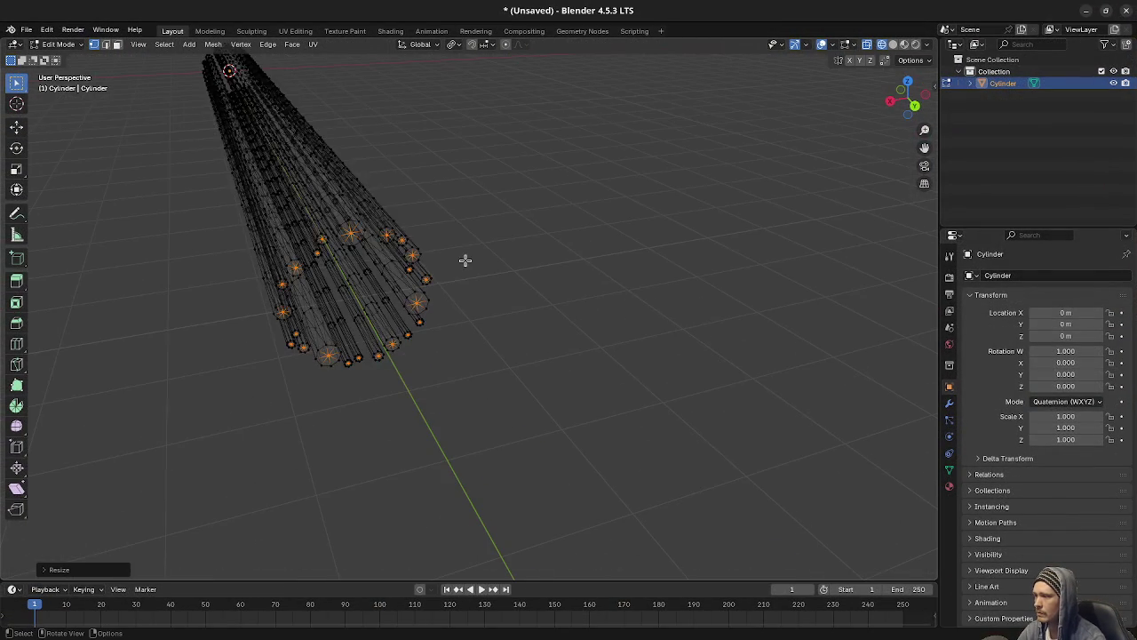
Merge the whole cables mesh by distance, removing 836 duplicate vertices.
key(a)
key(m)
click(471, 309)
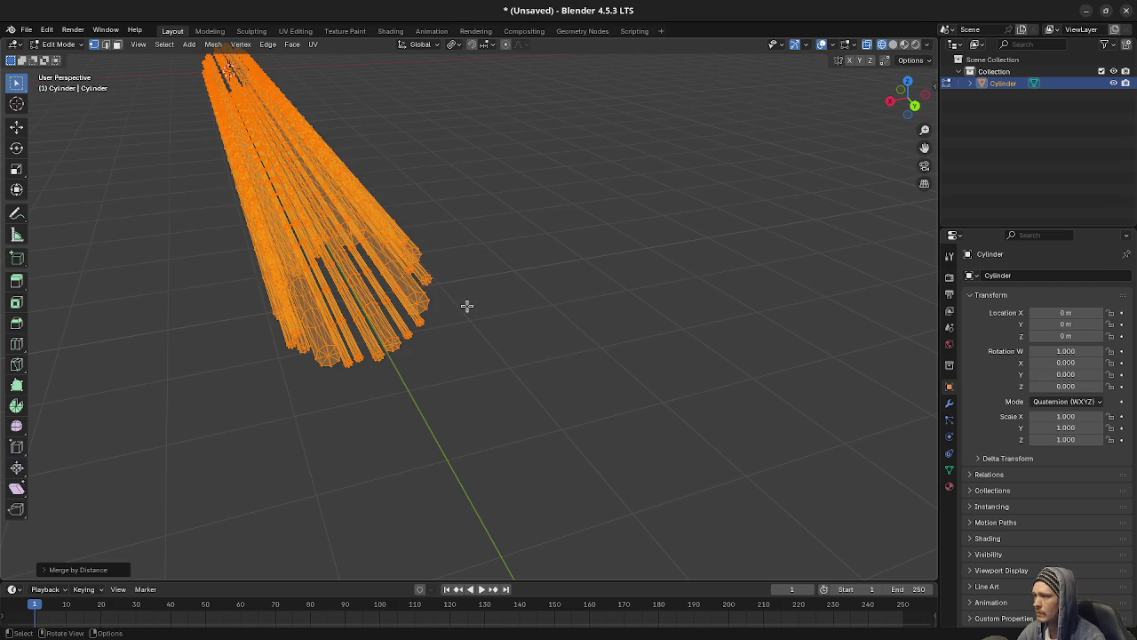
mouse_move(426, 376)
mouse_down()
mouse_move(462, 380)
mouse_move(587, 345)
mouse_up()
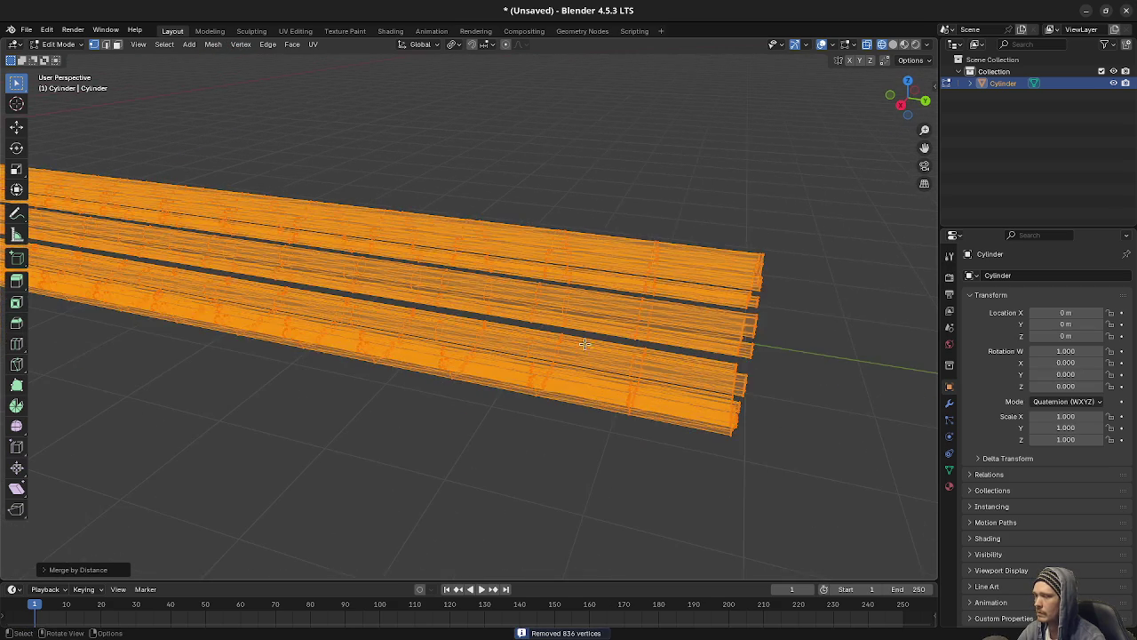
mouse_move(413, 329)
mouse_down()
mouse_move(373, 339)
mouse_move(409, 297)
mouse_move(648, 290)
mouse_up()
Export the cables mesh as glTF 2.0, return to object mode, and minimize Blender.
click(26, 29)
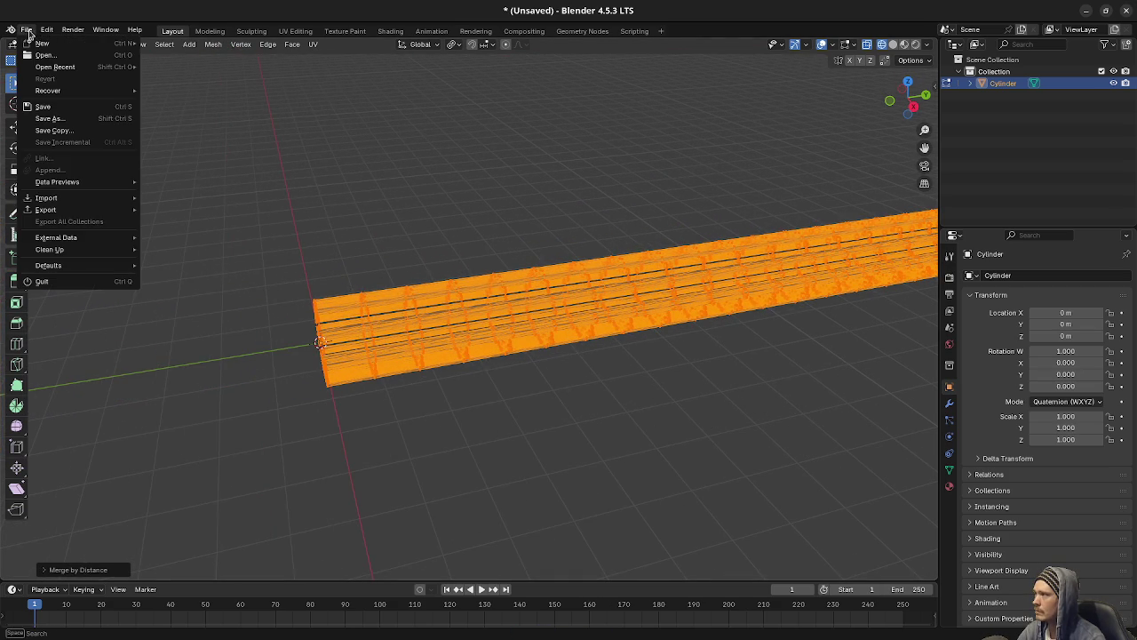
mouse_move(69, 213)
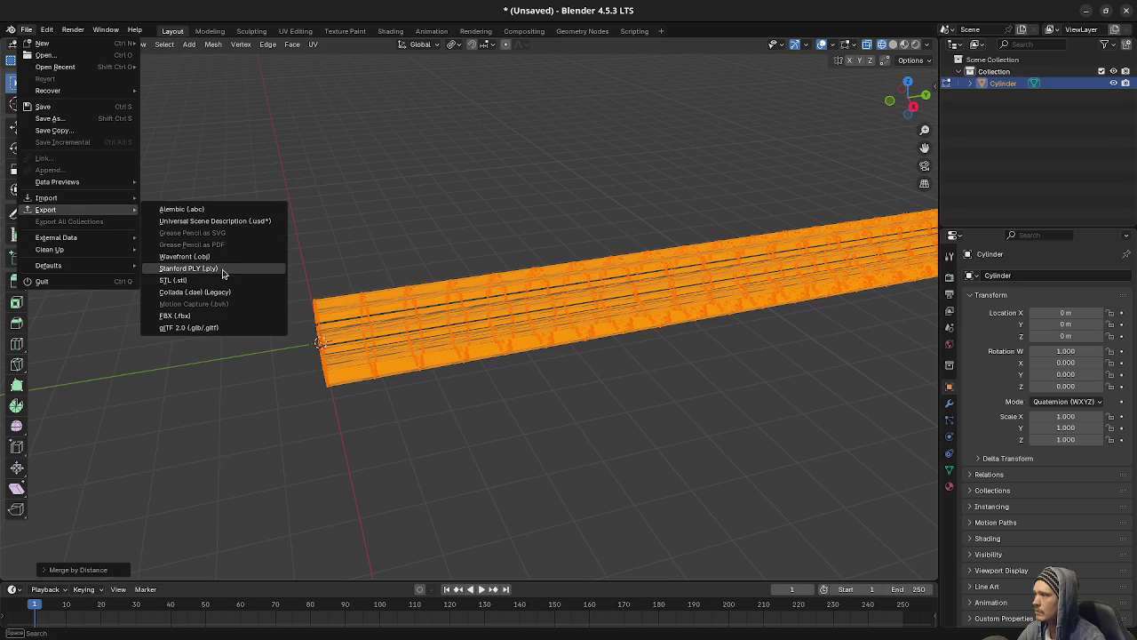
click(211, 328)
key(Escape)
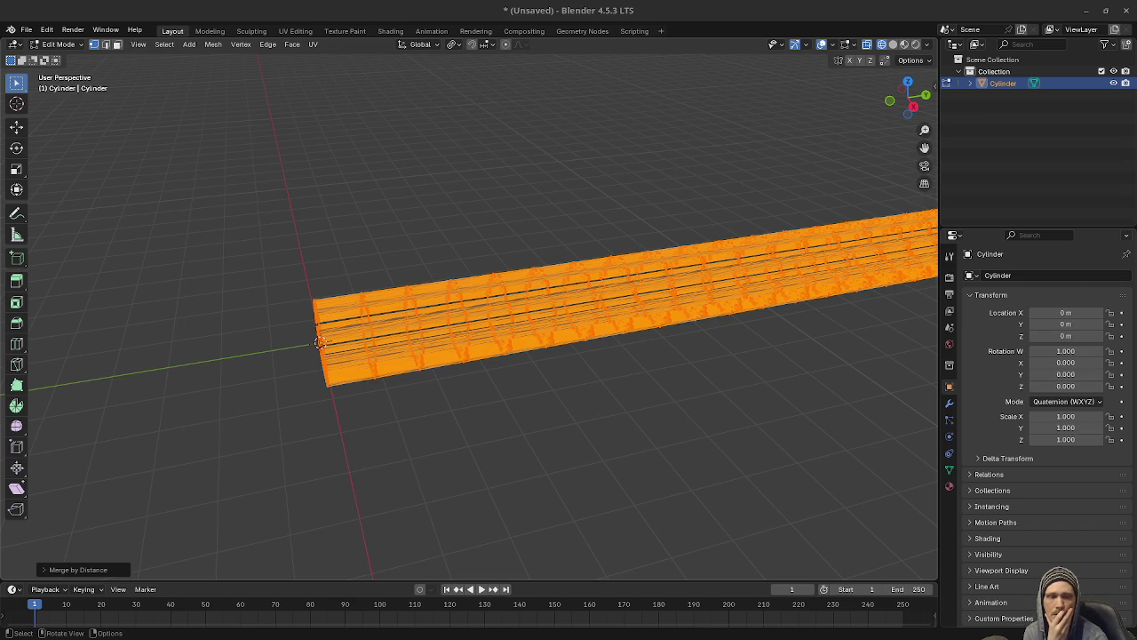
key(Tab)
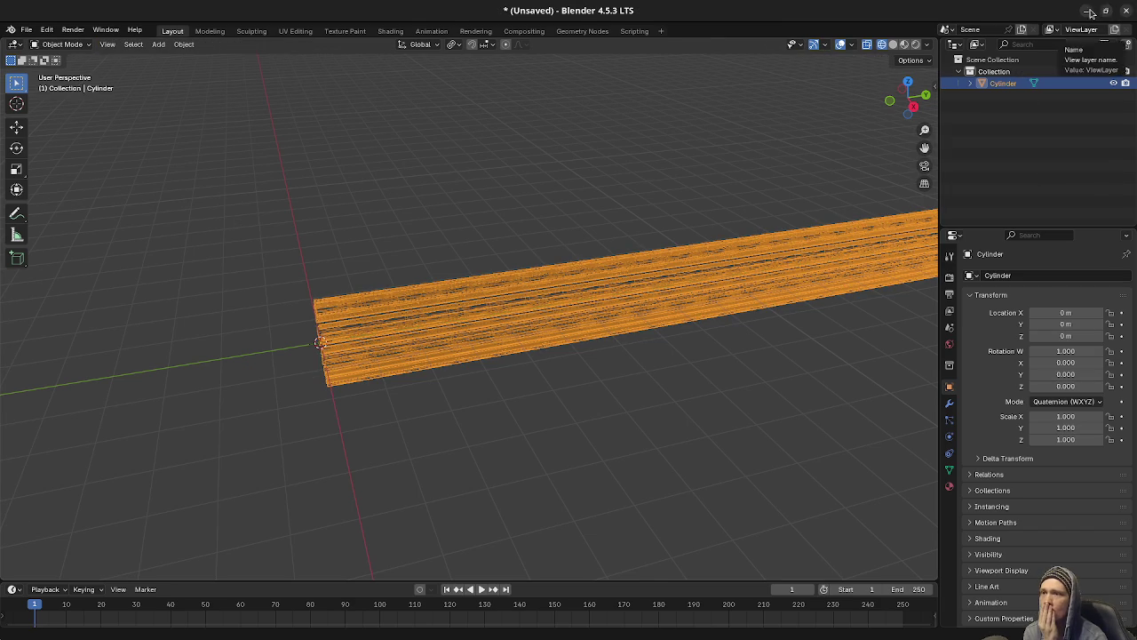
click(1086, 11)
Return to Godot so it reimports the cables mesh, then run the project to test the tunnel.
click(835, 40)
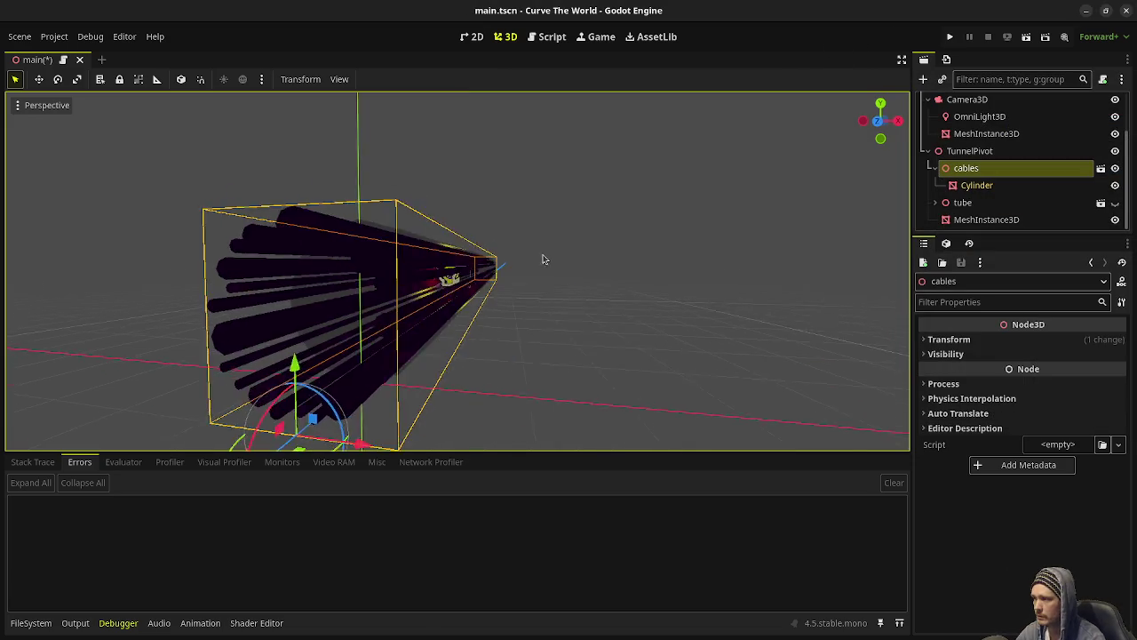
click(950, 36)
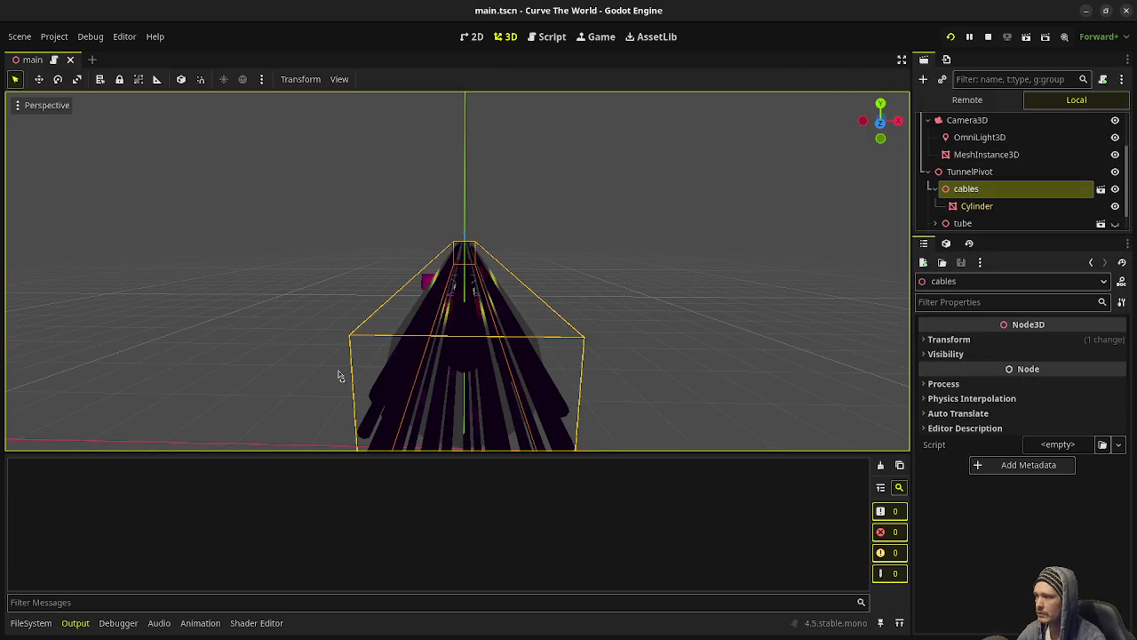